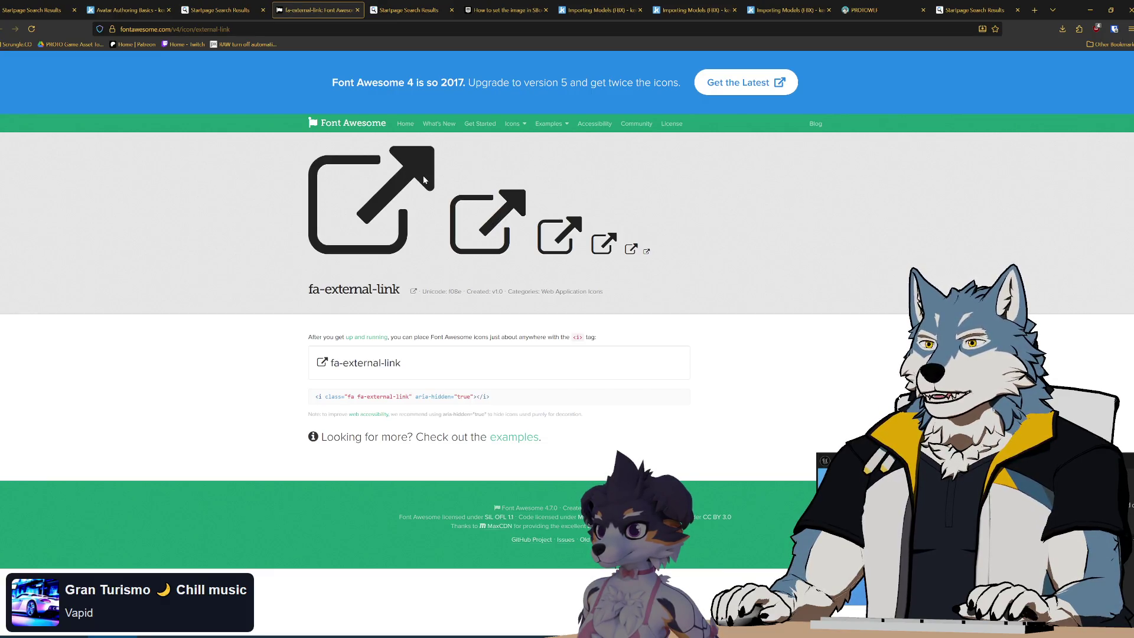
# - Compare the fa external link image results, then copy the large icon image from Font Awesome
pyautogui.click(218, 11)
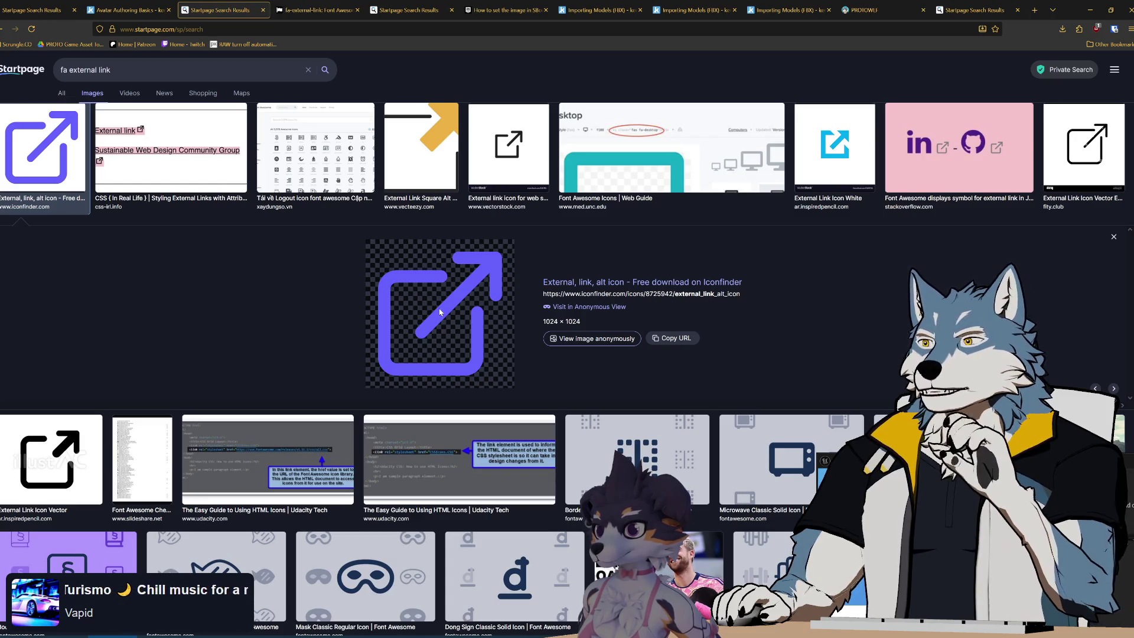
pyautogui.scroll(5, 276, 334)
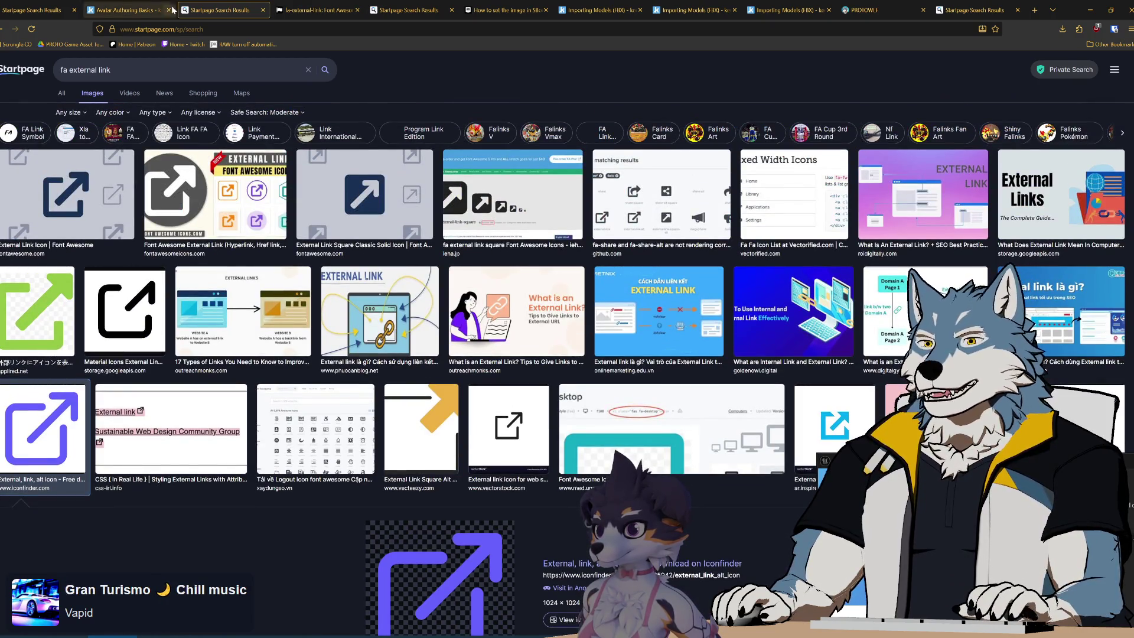
pyautogui.click(313, 10)
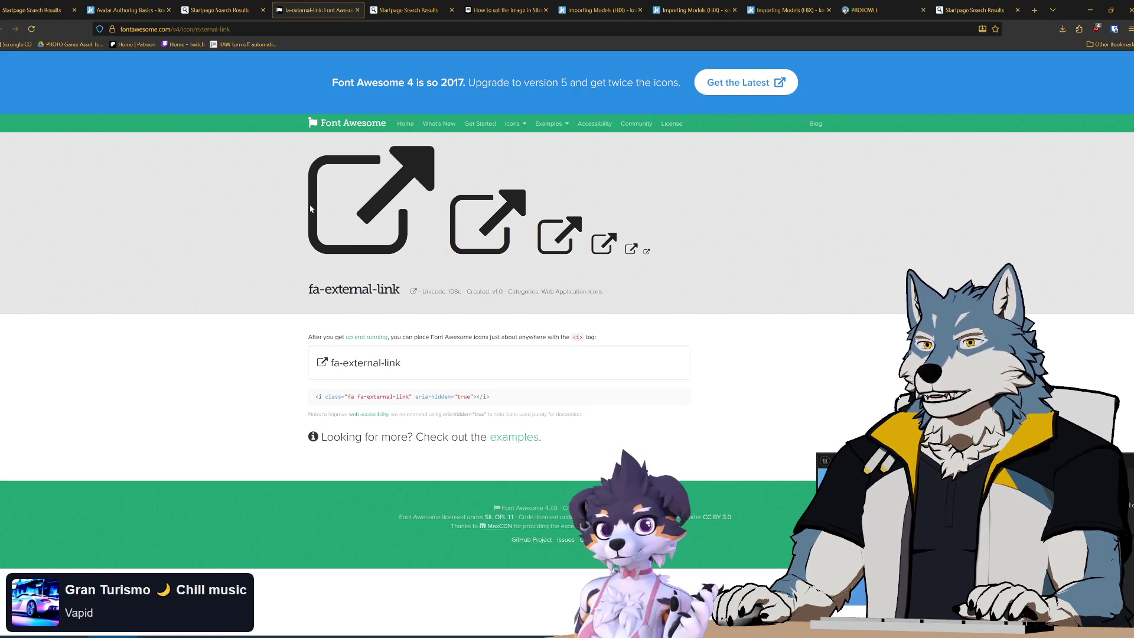
pyautogui.rightClick(385, 185)
pyautogui.click(413, 227)
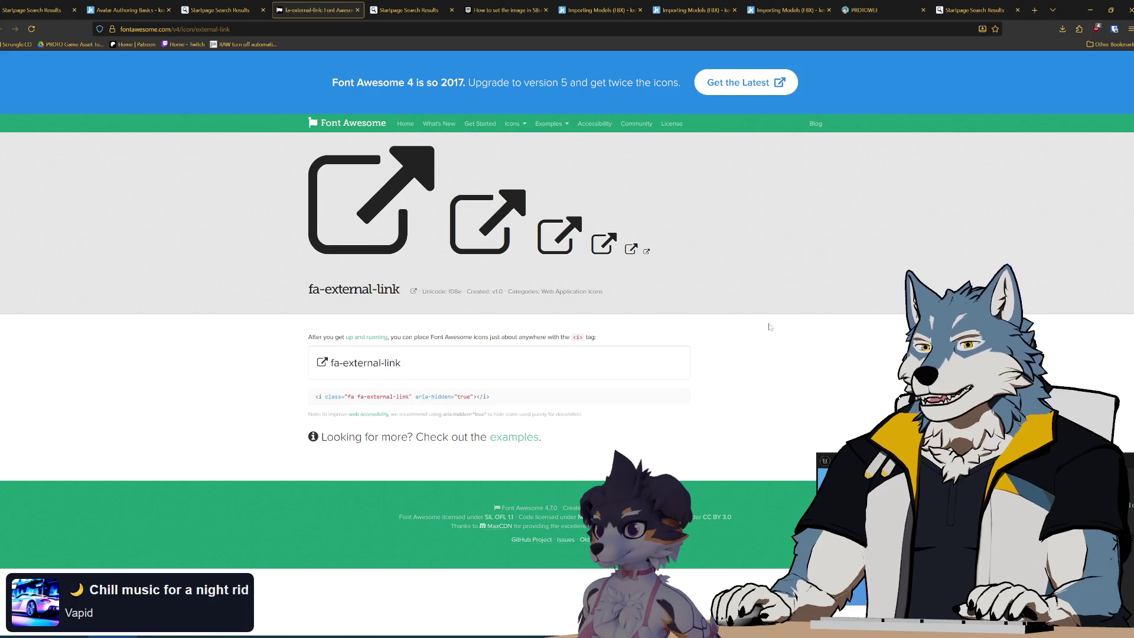
pyautogui.moveTo(916, 466)
pyautogui.mouseDown()
pyautogui.moveTo(814, 237)
pyautogui.moveTo(836, 316)
pyautogui.mouseUp()
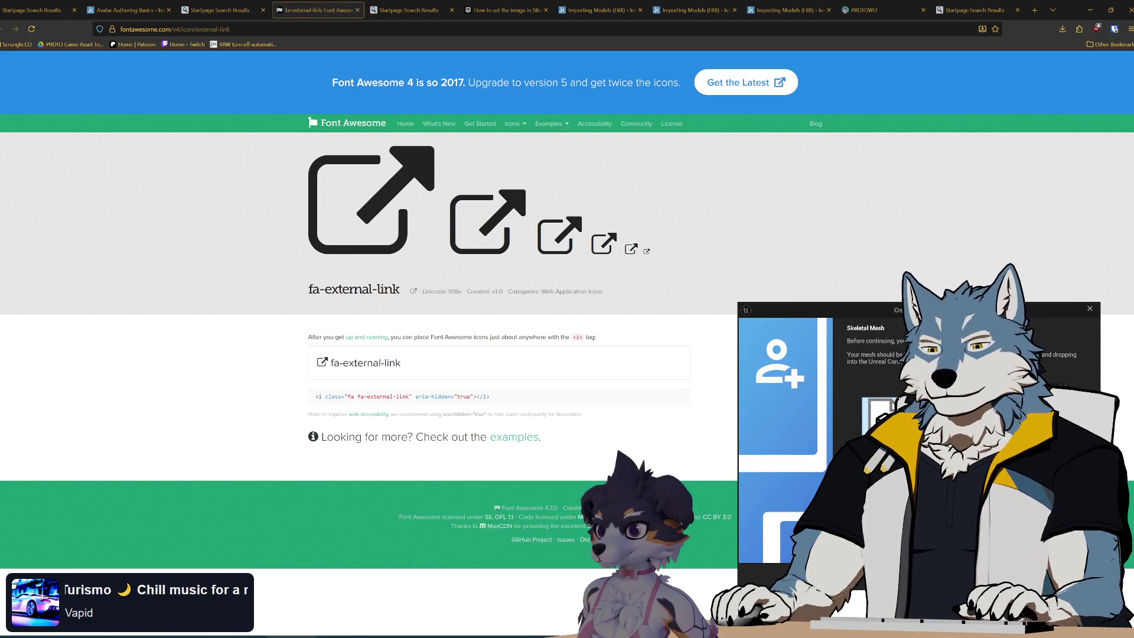
# - Bring Affinity Designer forward and make its window fill the whole screen
pyautogui.hotkey('alt', 'Tab')
pyautogui.moveTo(534, 14)
pyautogui.mouseDown()
pyautogui.moveTo(839, 225)
pyautogui.moveTo(537, 89)
pyautogui.moveTo(657, 82)
pyautogui.moveTo(690, 65)
pyautogui.mouseUp()
pyautogui.moveTo(511, 345)
pyautogui.mouseDown()
pyautogui.moveTo(372, 526)
pyautogui.moveTo(274, 538)
pyautogui.mouseUp()
pyautogui.moveTo(526, 72)
pyautogui.mouseDown()
pyautogui.moveTo(616, 65)
pyautogui.moveTo(560, 67)
pyautogui.mouseUp()
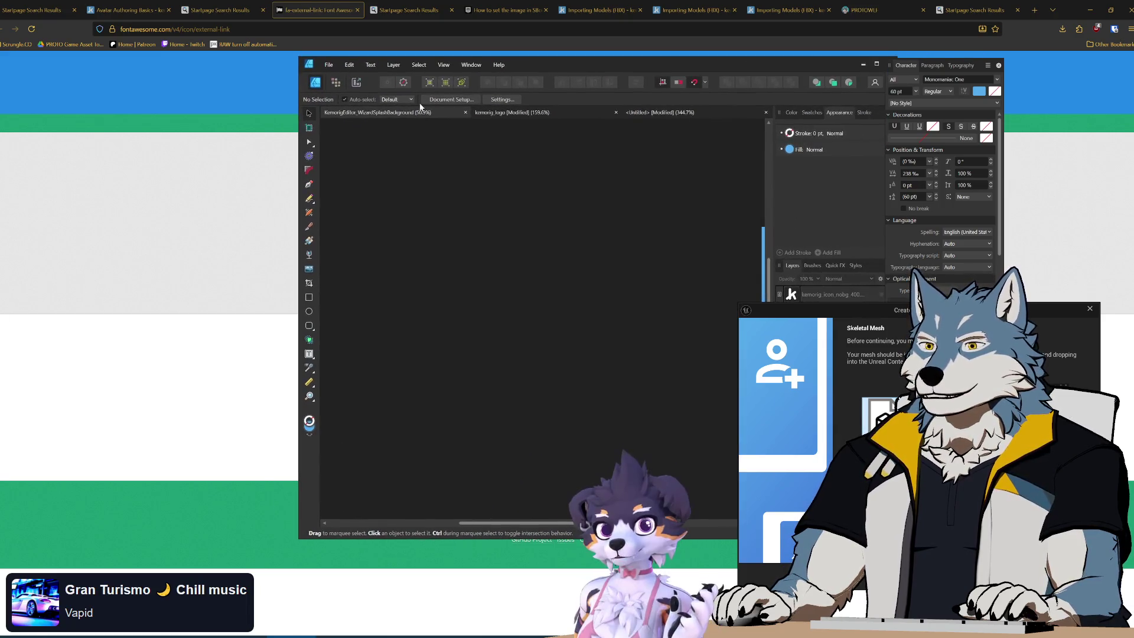
pyautogui.moveTo(471, 78); pyautogui.dragTo(435, 1)
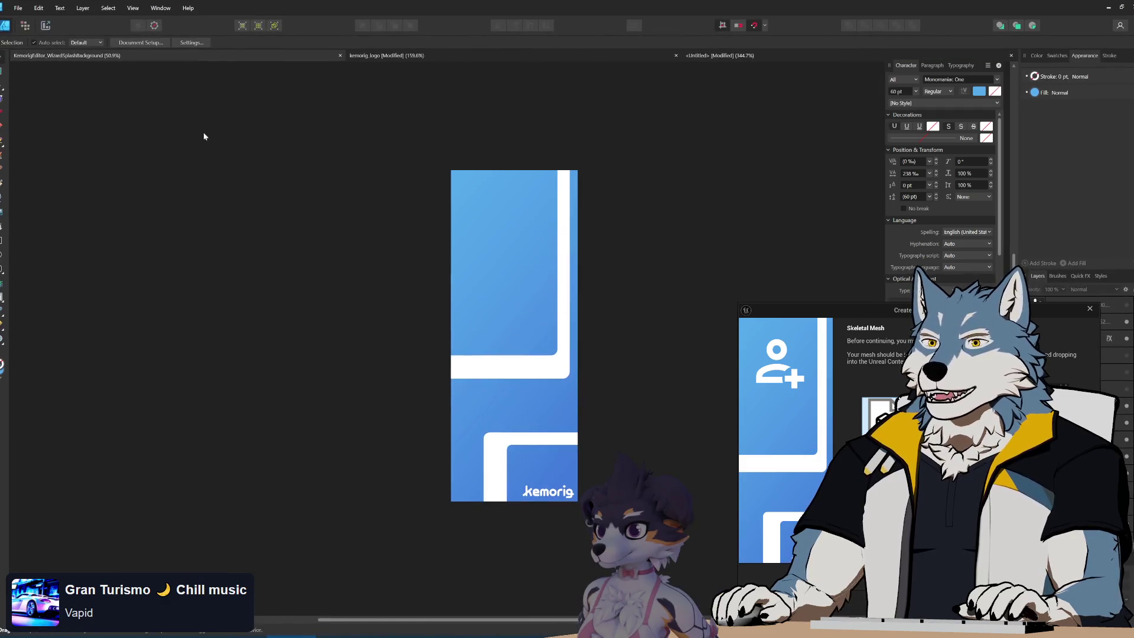
# - Create a new document with a 512 × 512 px page
pyautogui.click(37, 8)
pyautogui.click(26, 32)
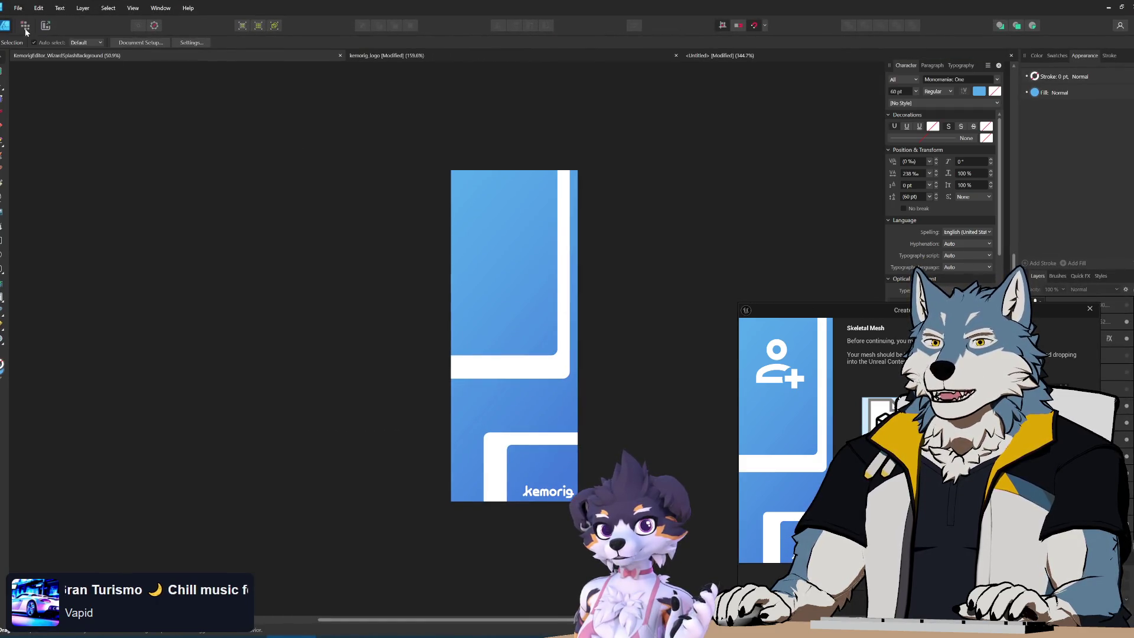
pyautogui.moveTo(501, 186); pyautogui.dragTo(346, 98)
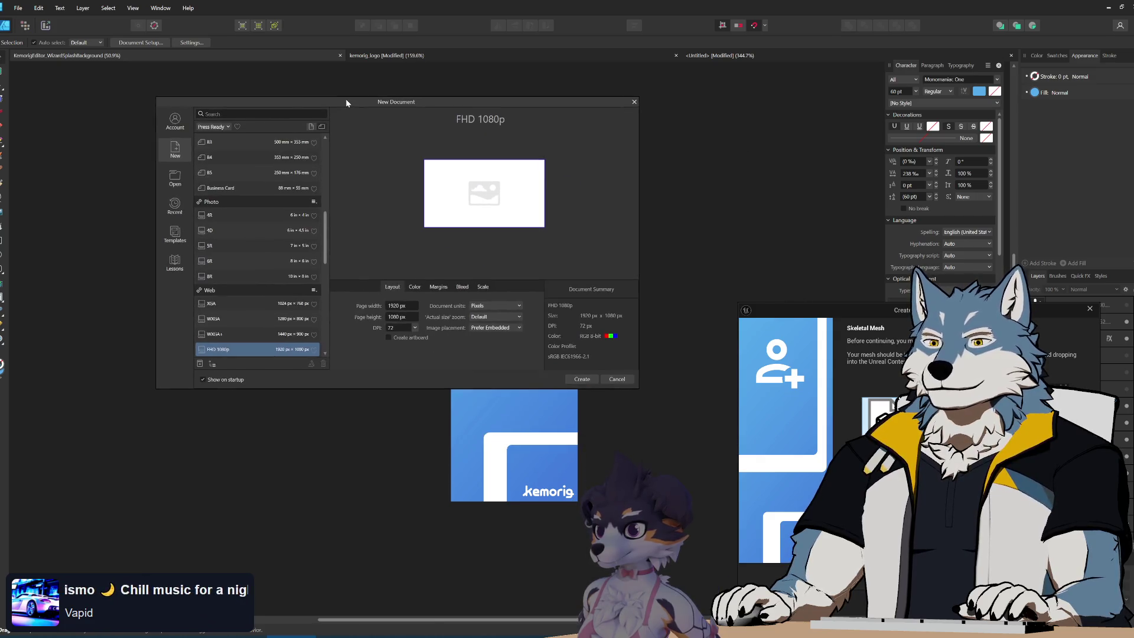
pyautogui.click(399, 306)
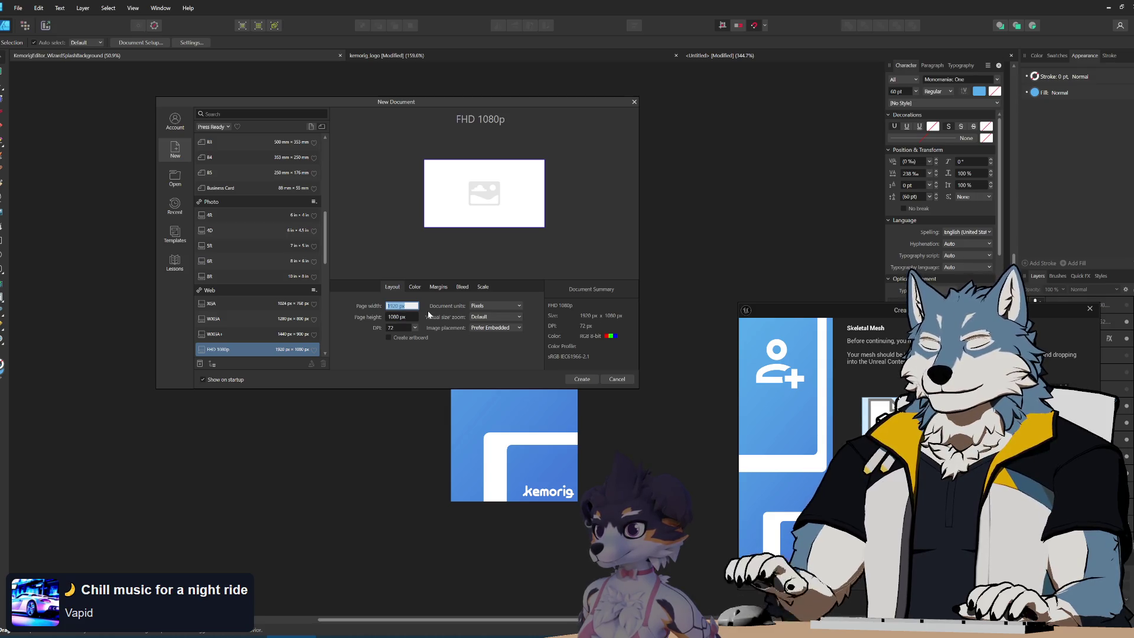
pyautogui.write('512')
pyautogui.press('Tab')
pyautogui.write('512')
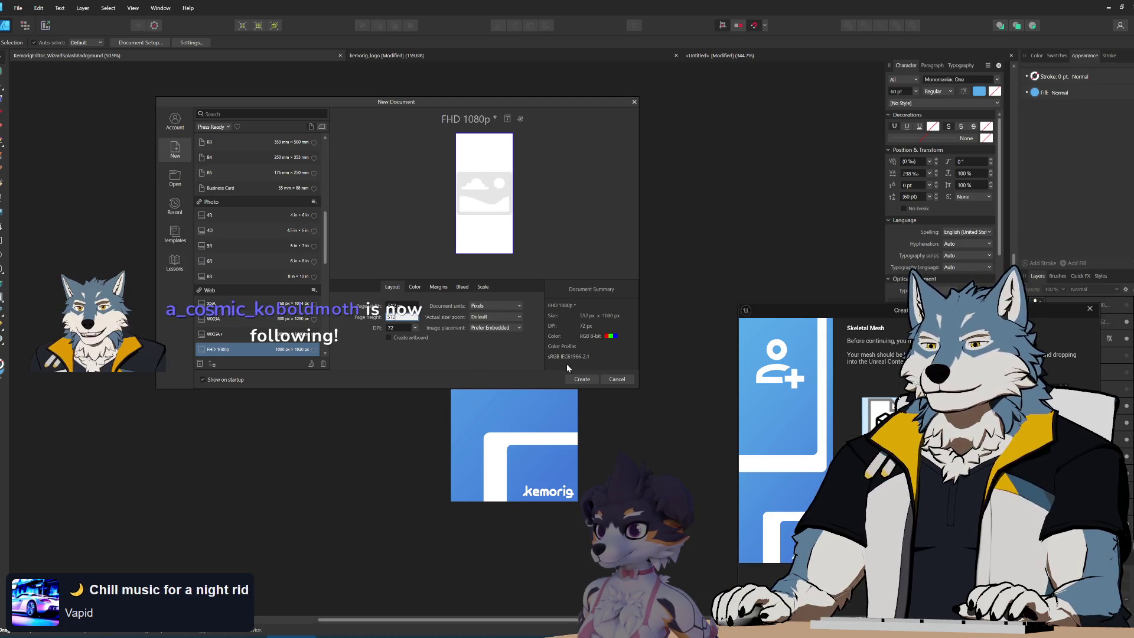
pyautogui.click(583, 379)
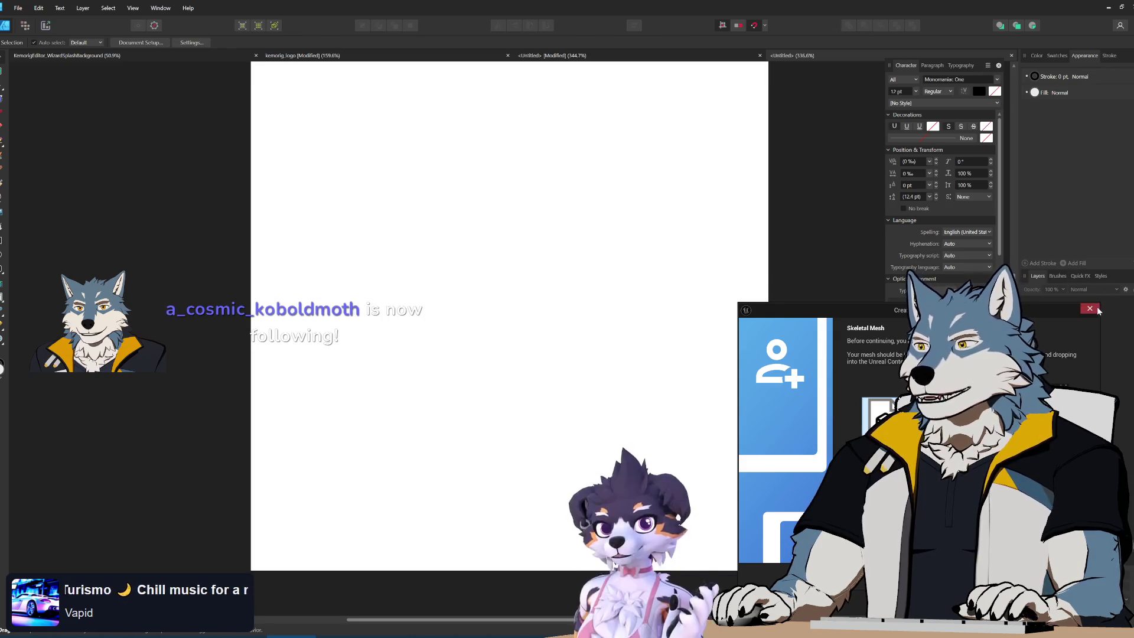
# - Dismiss the skeletal mesh window and draw a large square with the Rectangle tool
pyautogui.click(1099, 308)
pyautogui.scroll(-1, 562, 384)
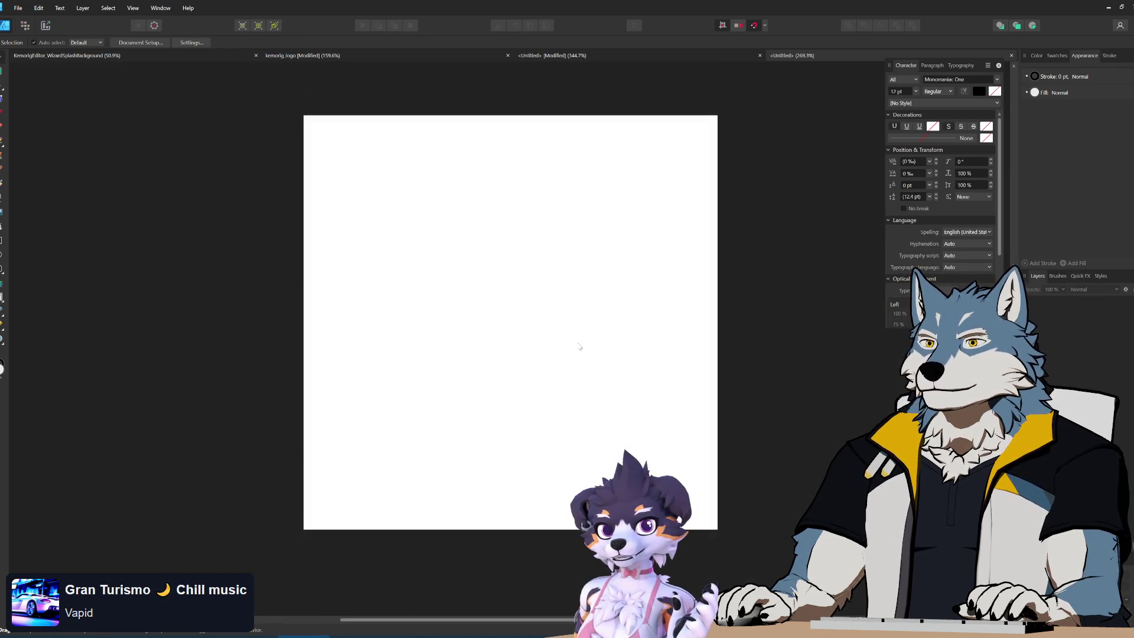
pyautogui.scroll(1, 560, 343)
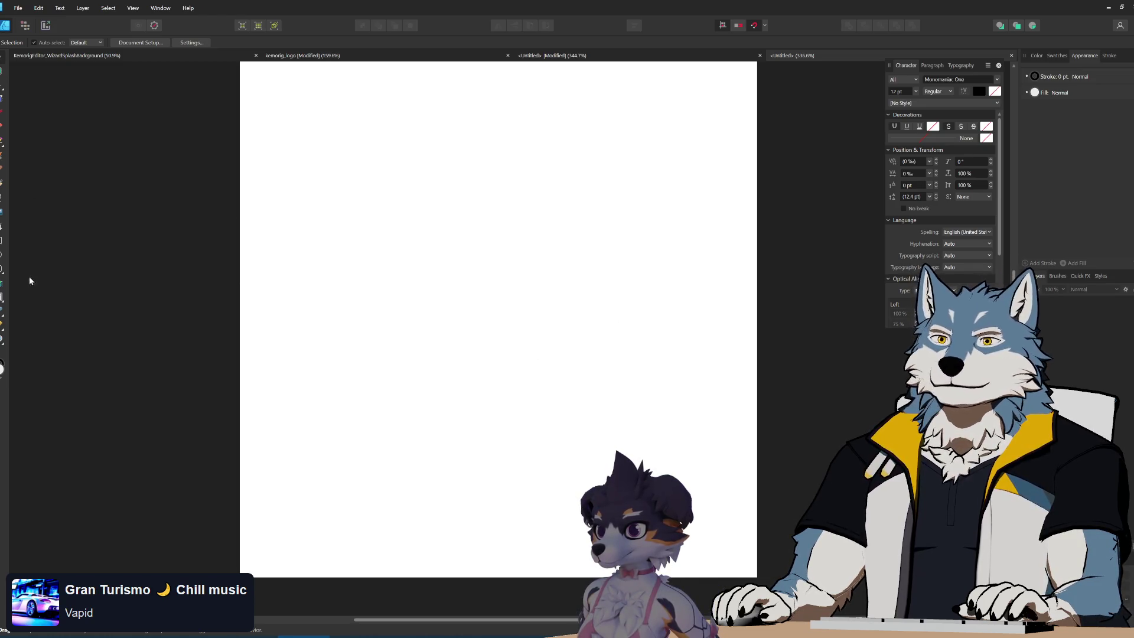
pyautogui.click(2, 240)
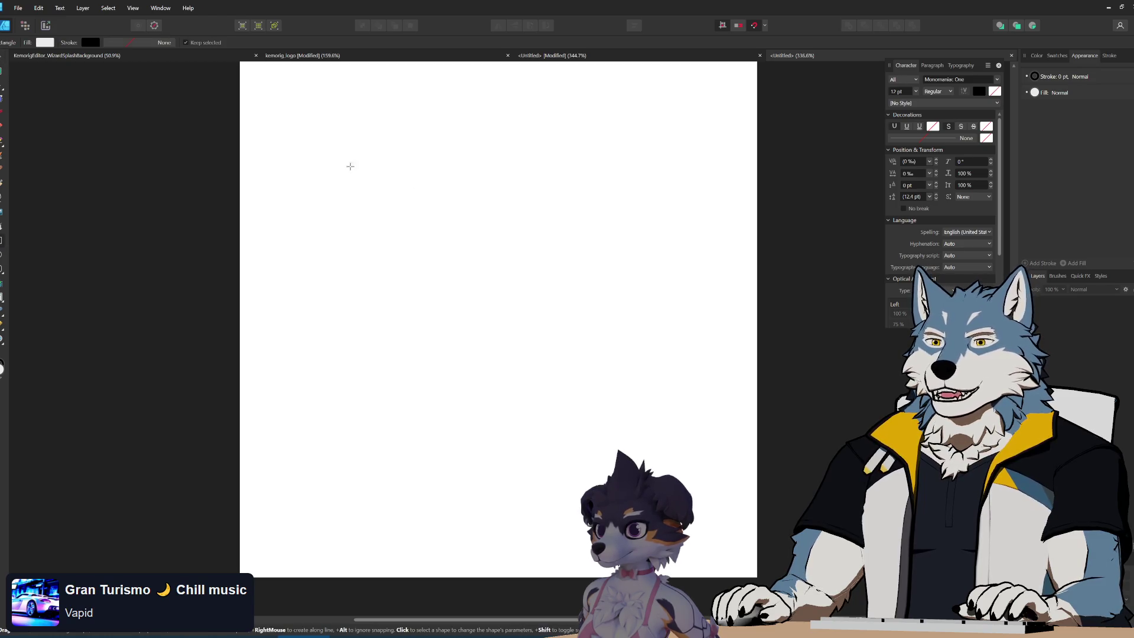
pyautogui.scroll(-1, 476, 325)
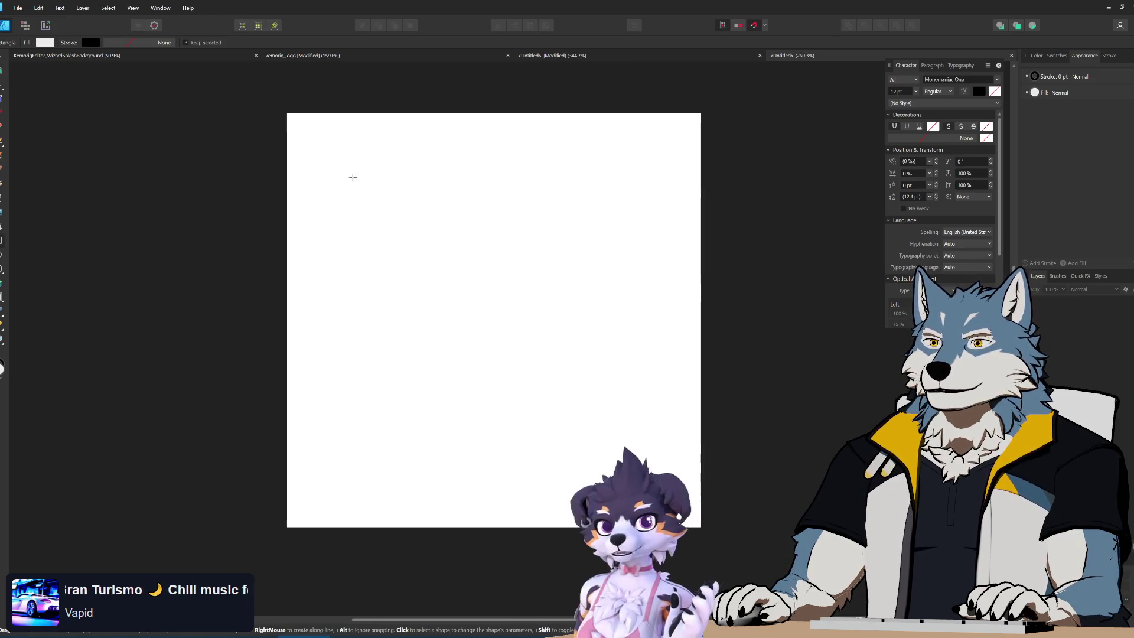
pyautogui.moveTo(342, 155); pyautogui.dragTo(659, 472)
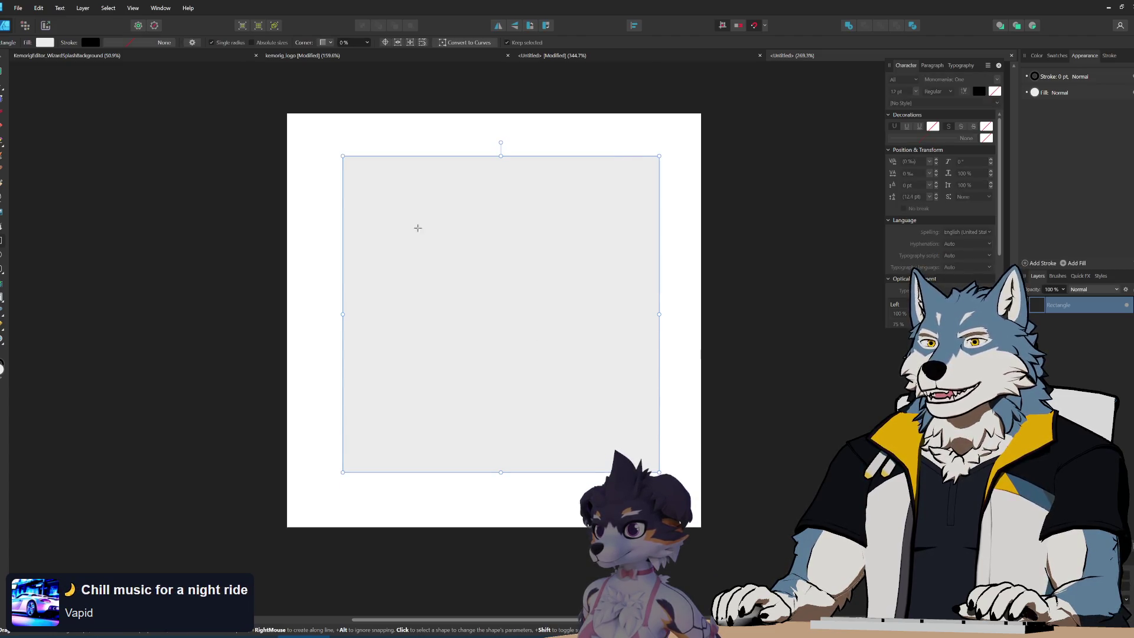
# - Centre the square on the page with the Move tool
pyautogui.click(1, 59)
pyautogui.moveTo(534, 306)
pyautogui.mouseDown()
pyautogui.moveTo(524, 301)
pyautogui.moveTo(527, 315)
pyautogui.mouseUp()
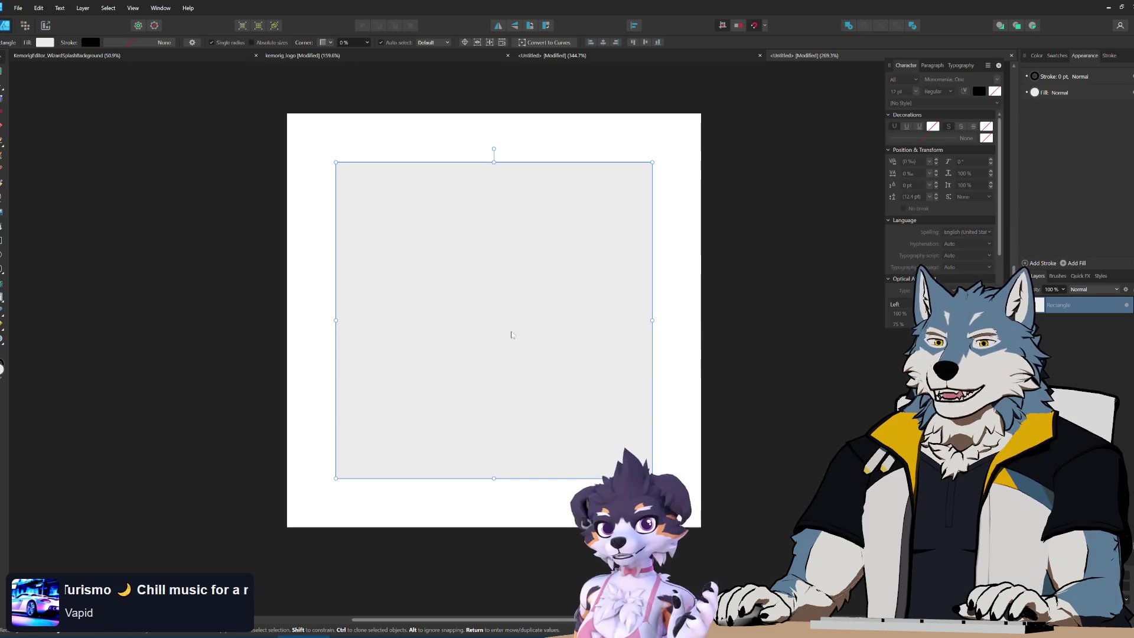
pyautogui.scroll(1, 513, 341)
pyautogui.scroll(-1, 513, 341)
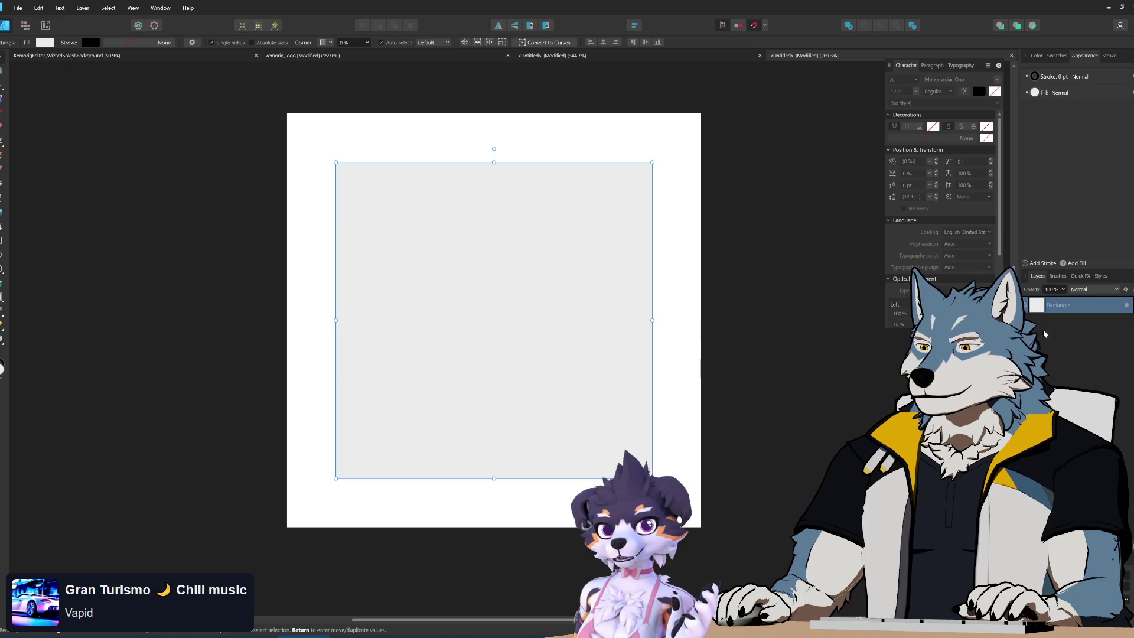
# - Open Document Setup, leaving the actual-size zoom at Default
pyautogui.click(40, 8)
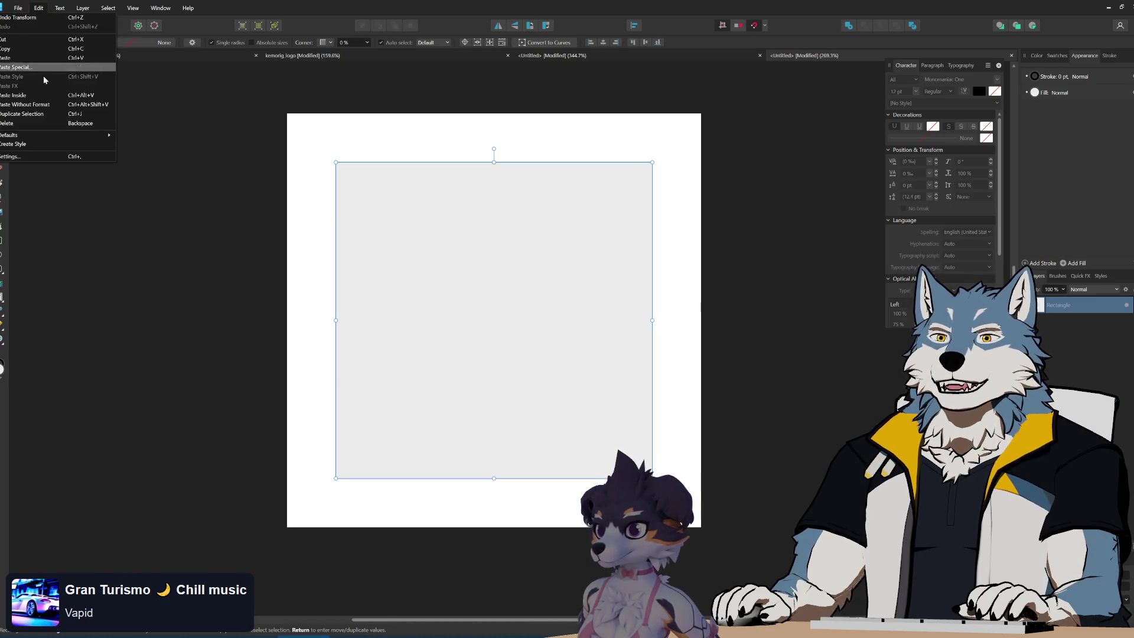
pyautogui.moveTo(18, 8)
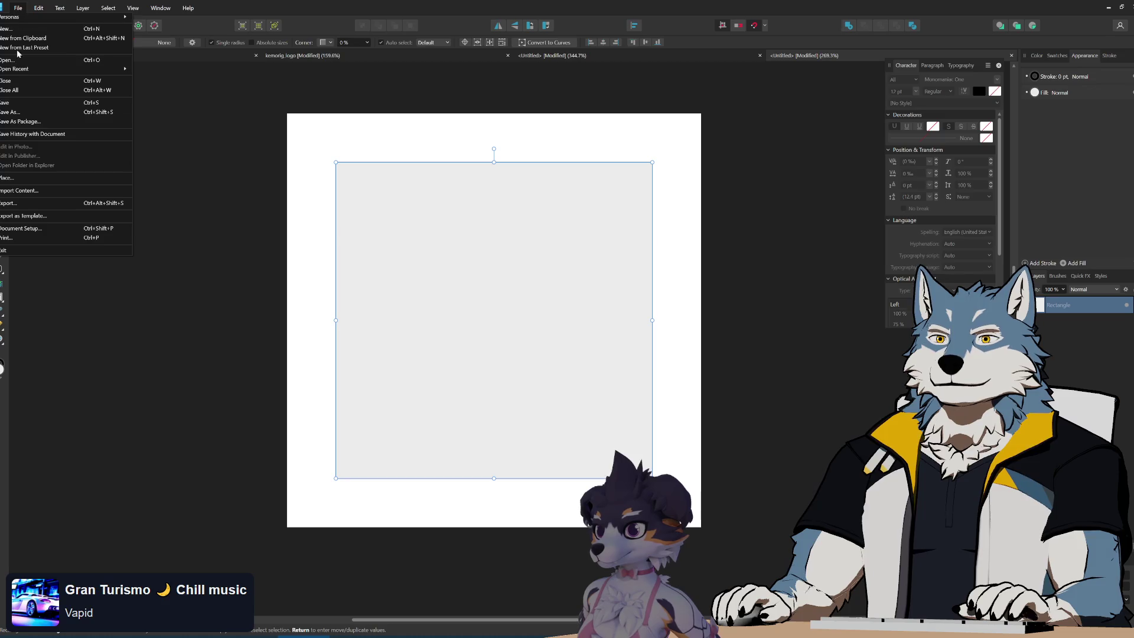
pyautogui.click(44, 229)
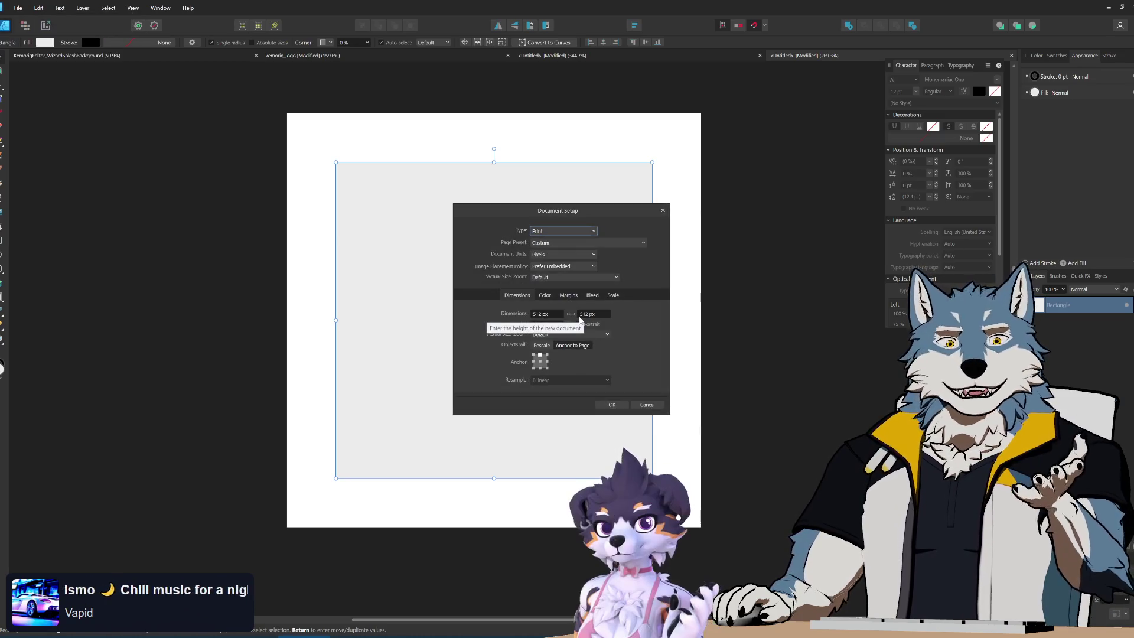
pyautogui.click(607, 335)
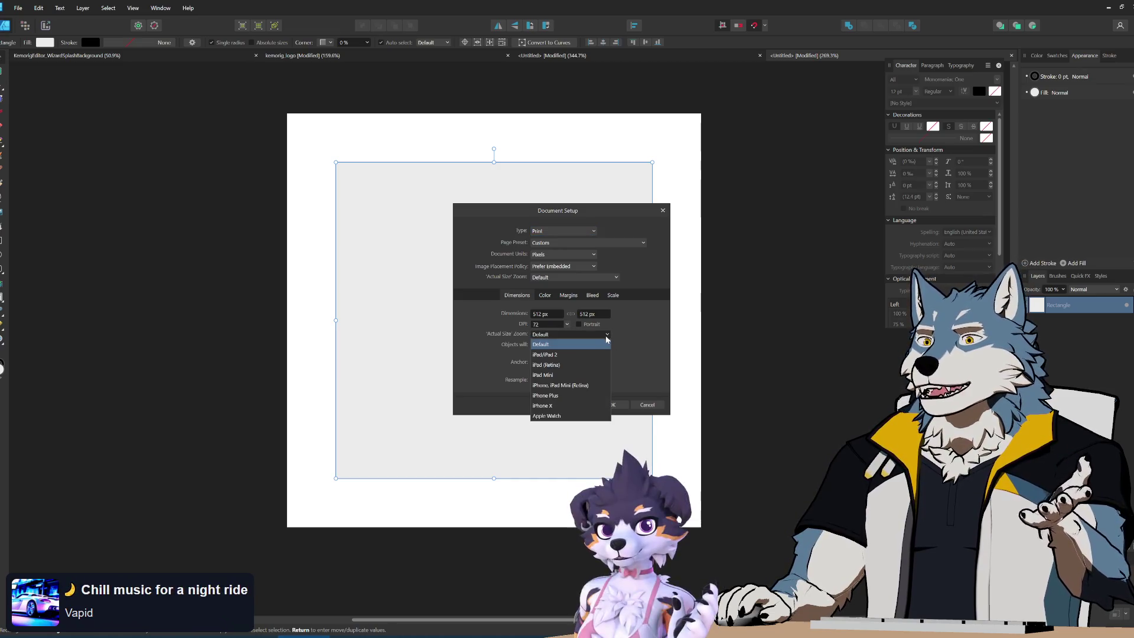
pyautogui.click(628, 347)
# - Enable Transparent Background in the Colour settings, keeping the RGB/8 format
pyautogui.click(547, 299)
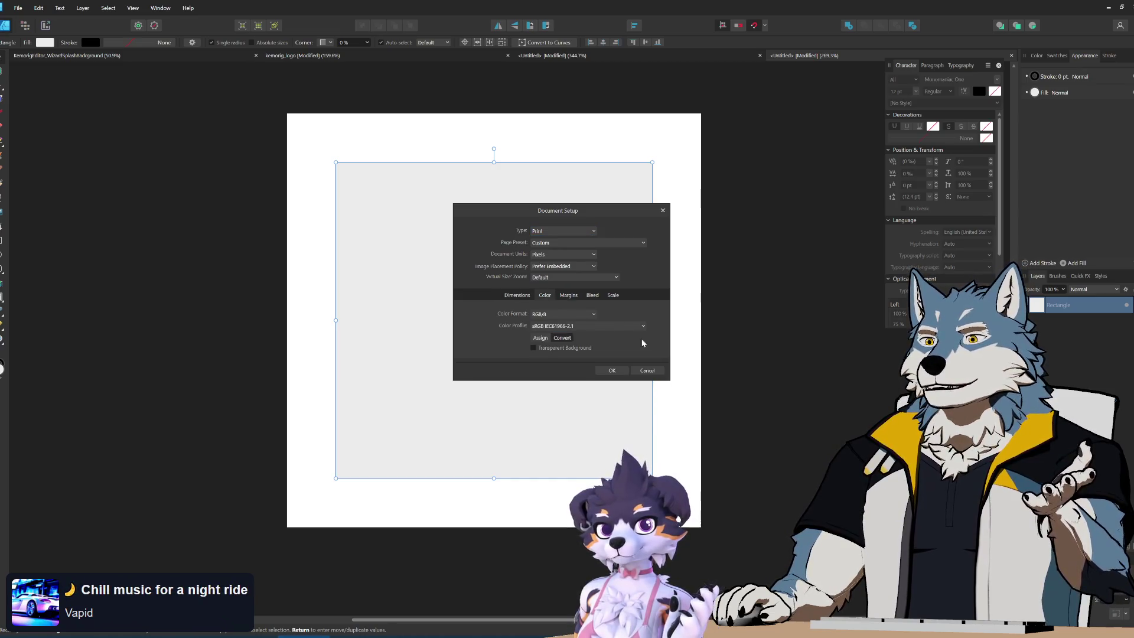
pyautogui.click(588, 317)
pyautogui.click(588, 318)
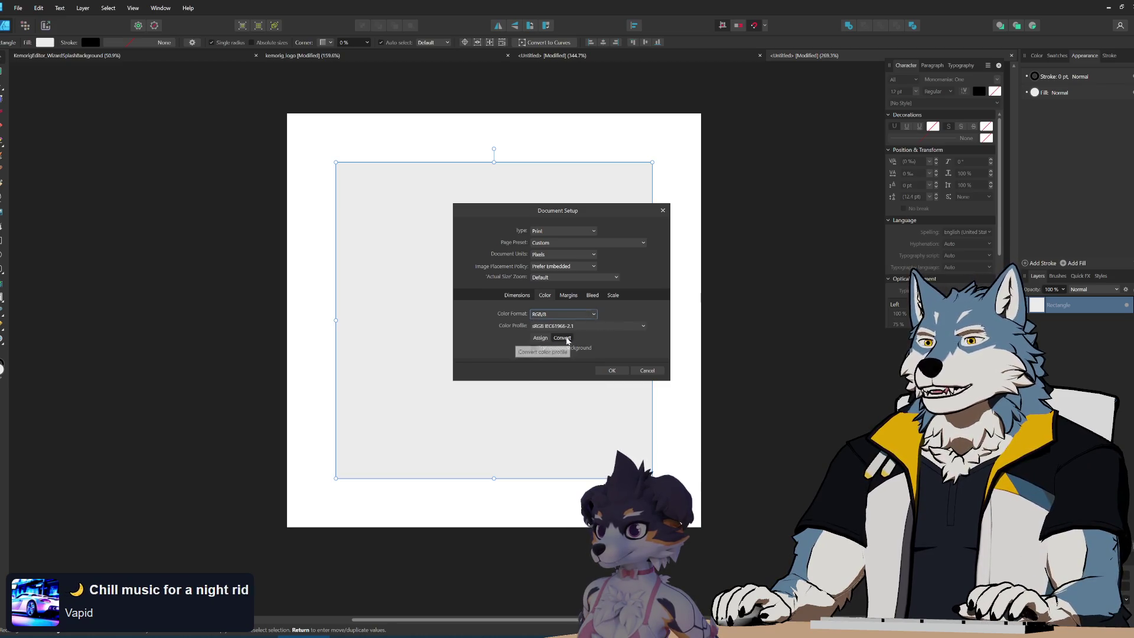
pyautogui.click(518, 295)
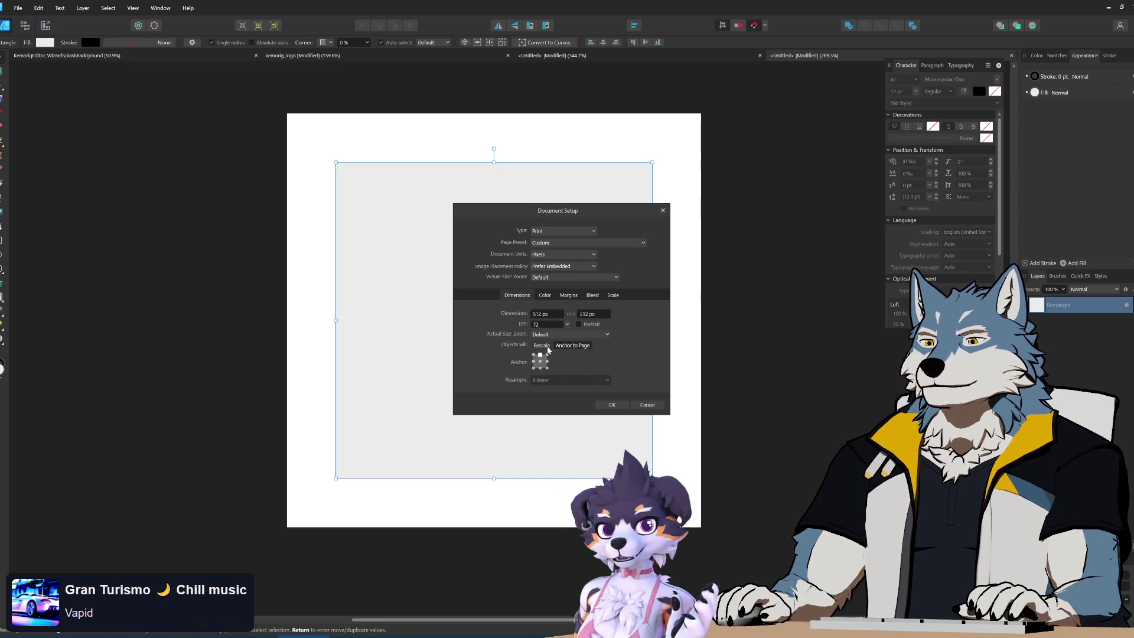
pyautogui.click(546, 295)
pyautogui.click(584, 314)
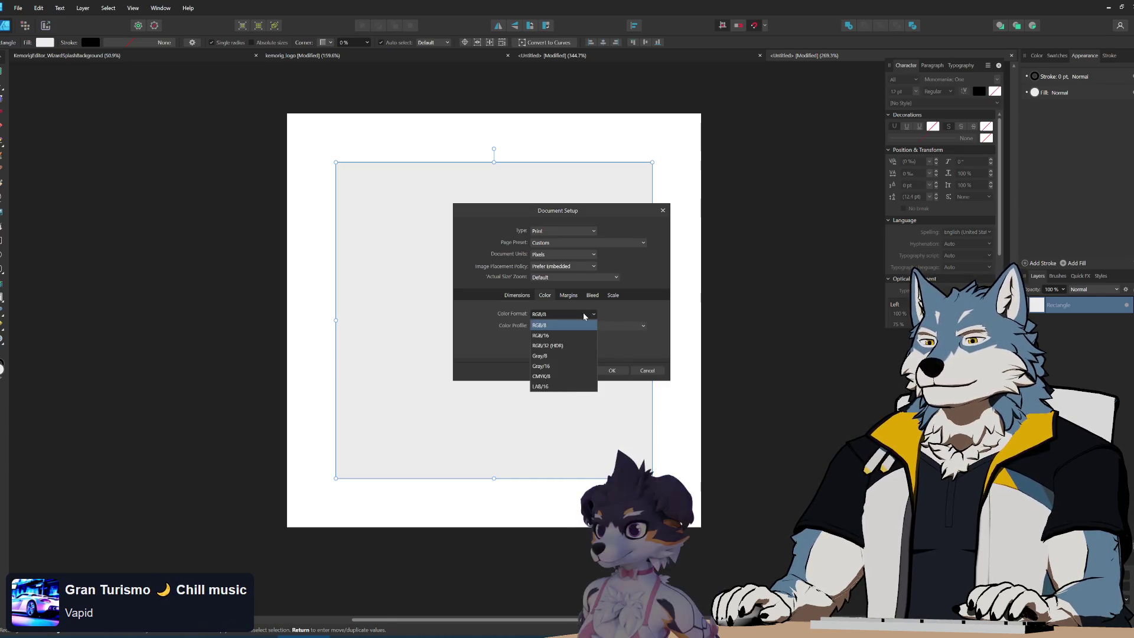
pyautogui.click(583, 315)
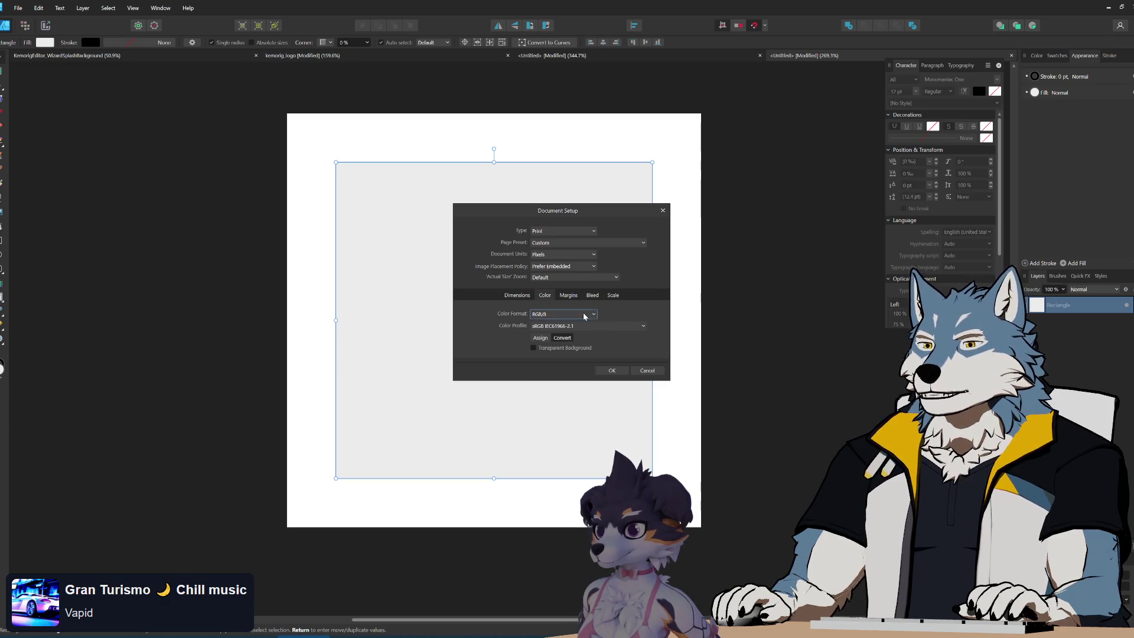
pyautogui.click(610, 371)
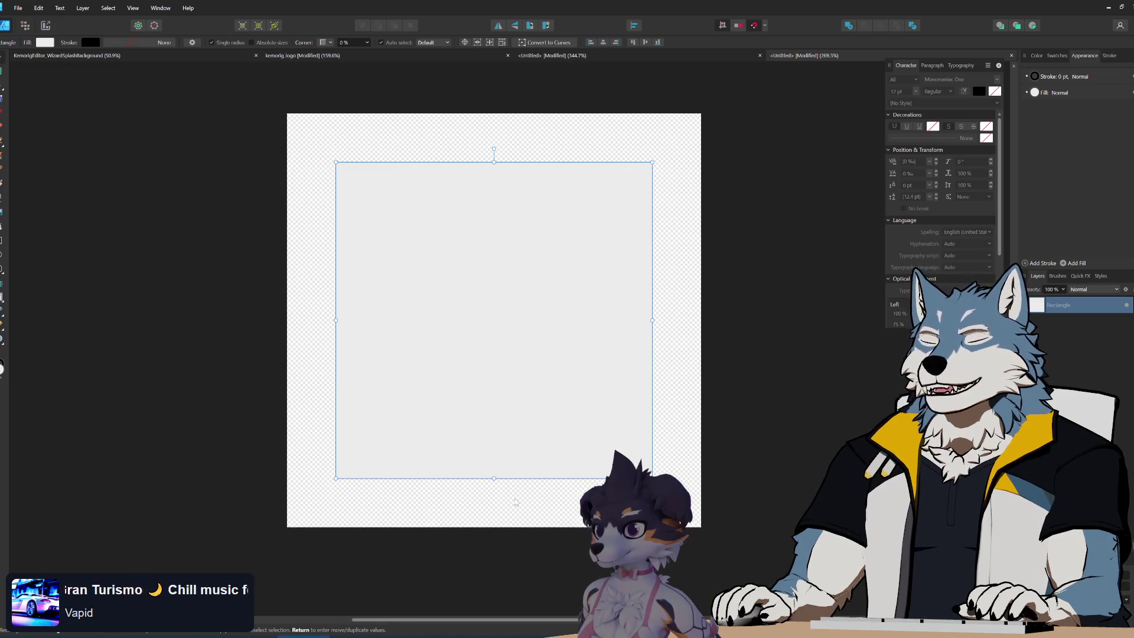
pyautogui.hotkey('ctrl', '+')
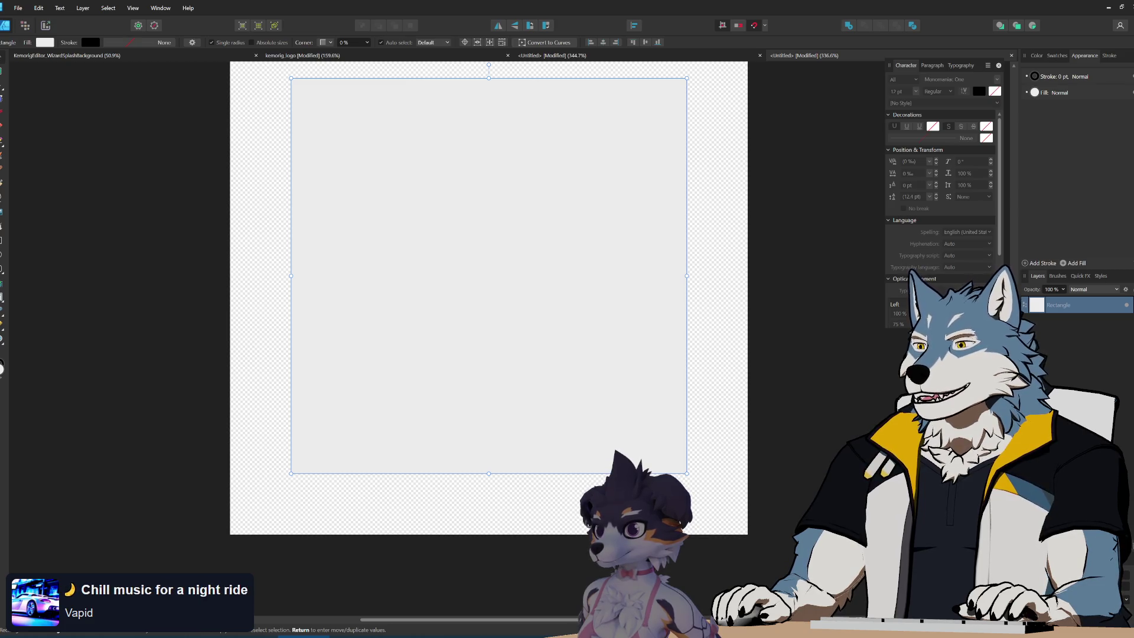
# - Draw a full-page rectangle behind the square and fill it black
pyautogui.hotkey('ctrl', '-')
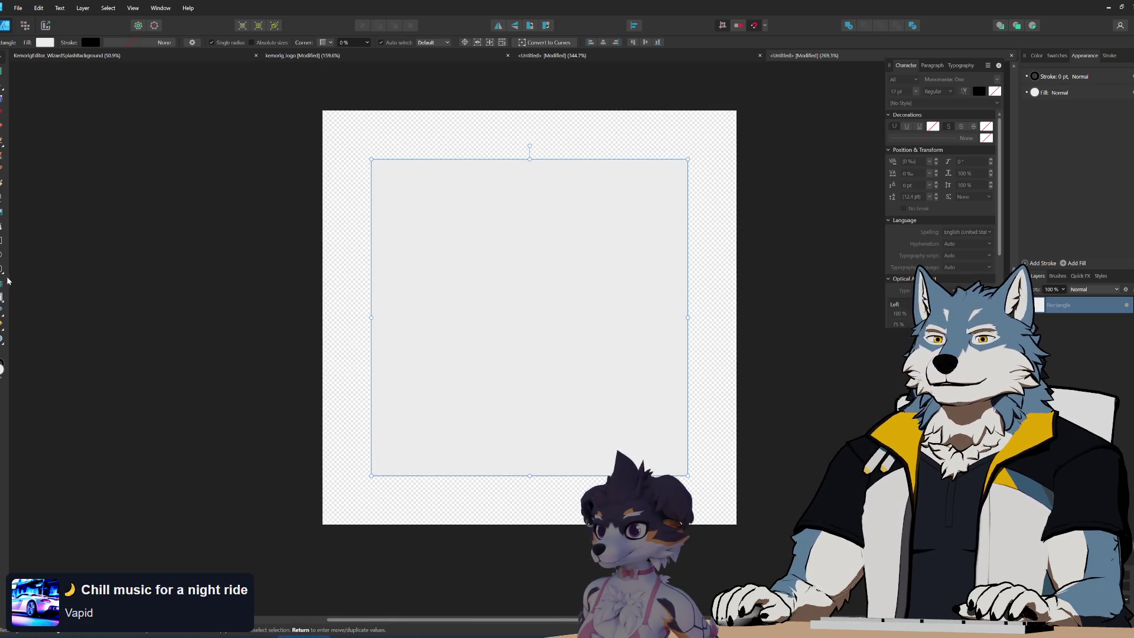
pyautogui.moveTo(323, 111); pyautogui.dragTo(737, 524)
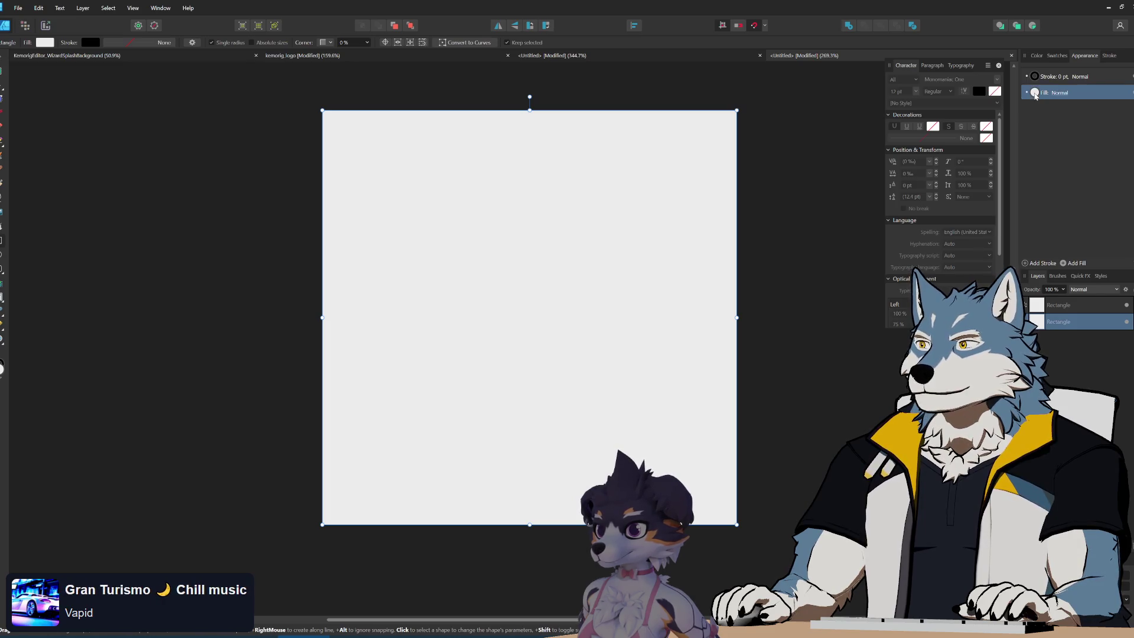
pyautogui.click(1036, 95)
pyautogui.click(979, 161)
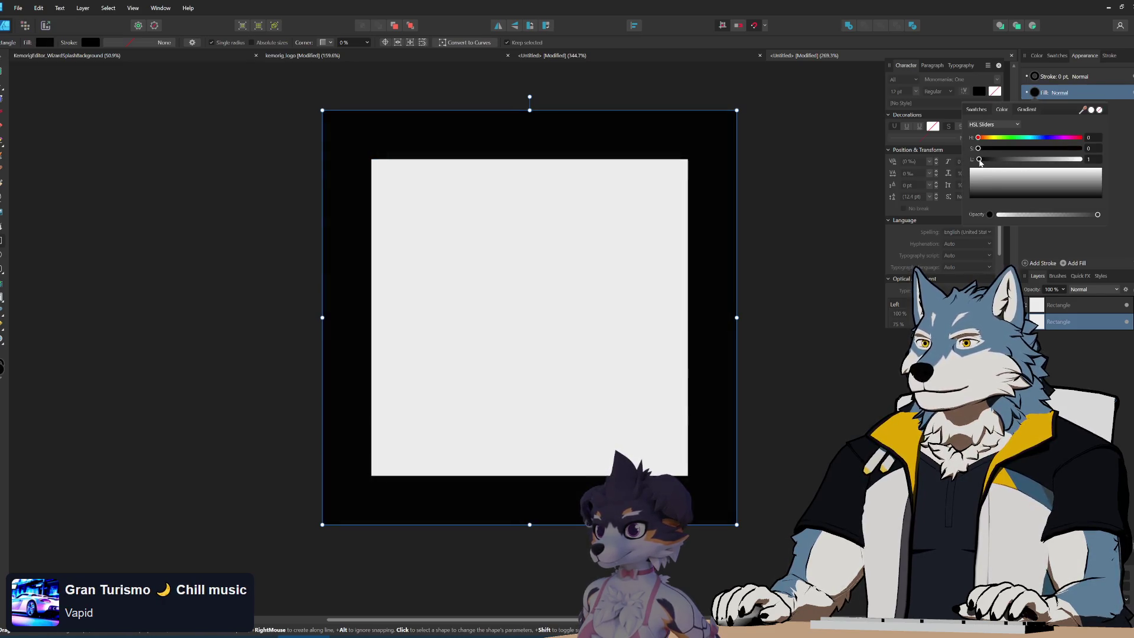
pyautogui.click(1040, 306)
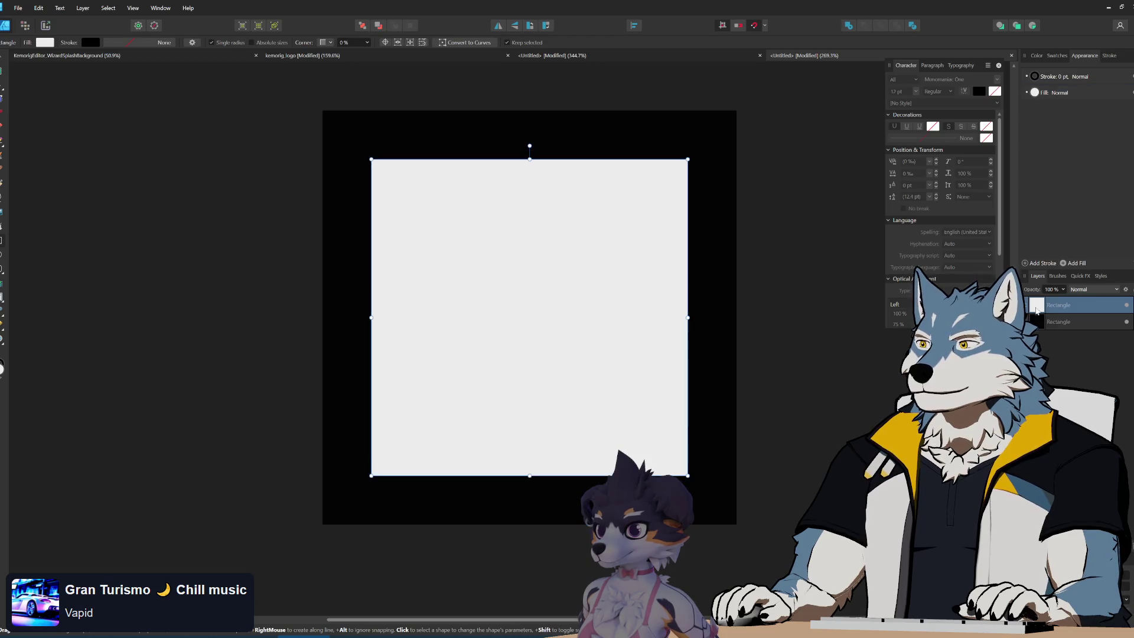
# - Select the Pen tool in the Tools panel
pyautogui.scroll(1, 600, 255)
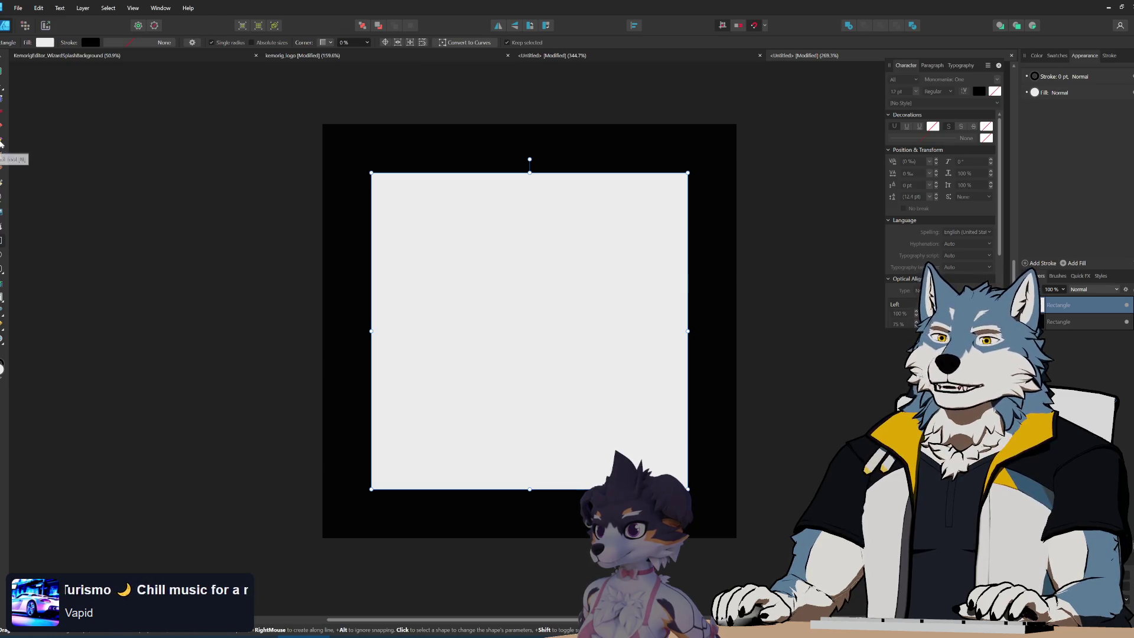
pyautogui.click(1, 141)
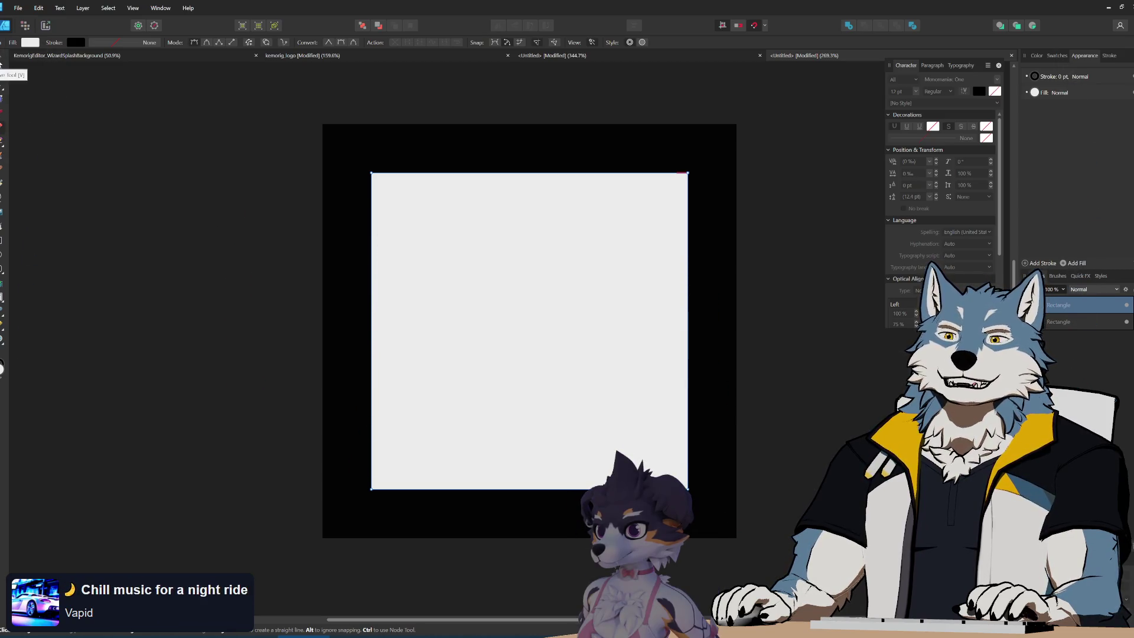
pyautogui.press('m')
pyautogui.click(433, 157)
pyautogui.press('v')
pyautogui.click(109, 280)
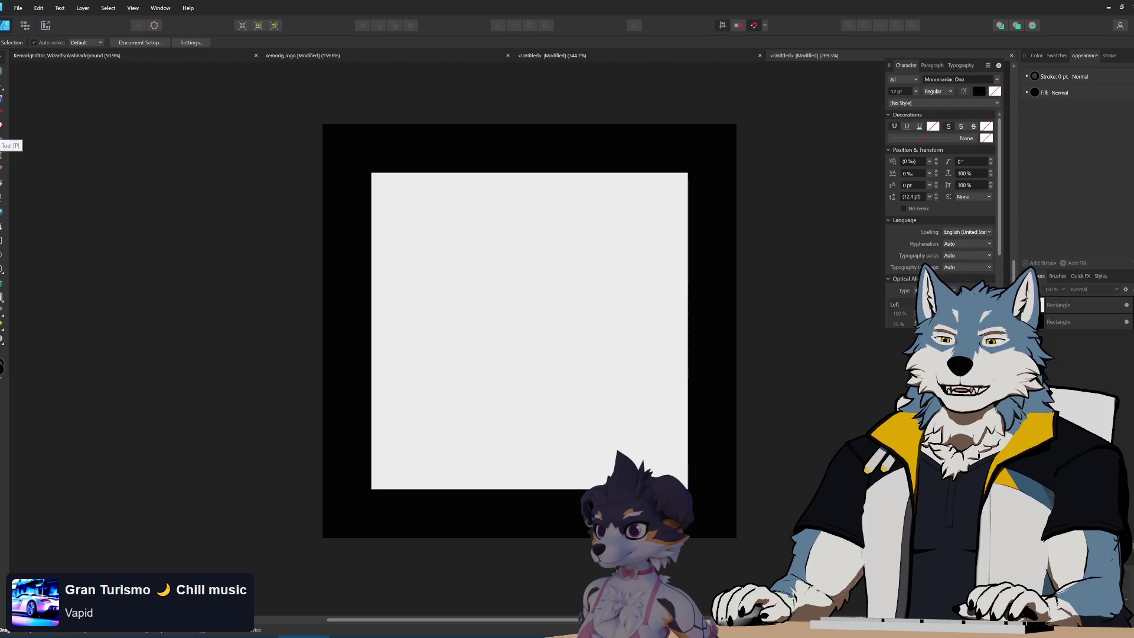
pyautogui.press('p')
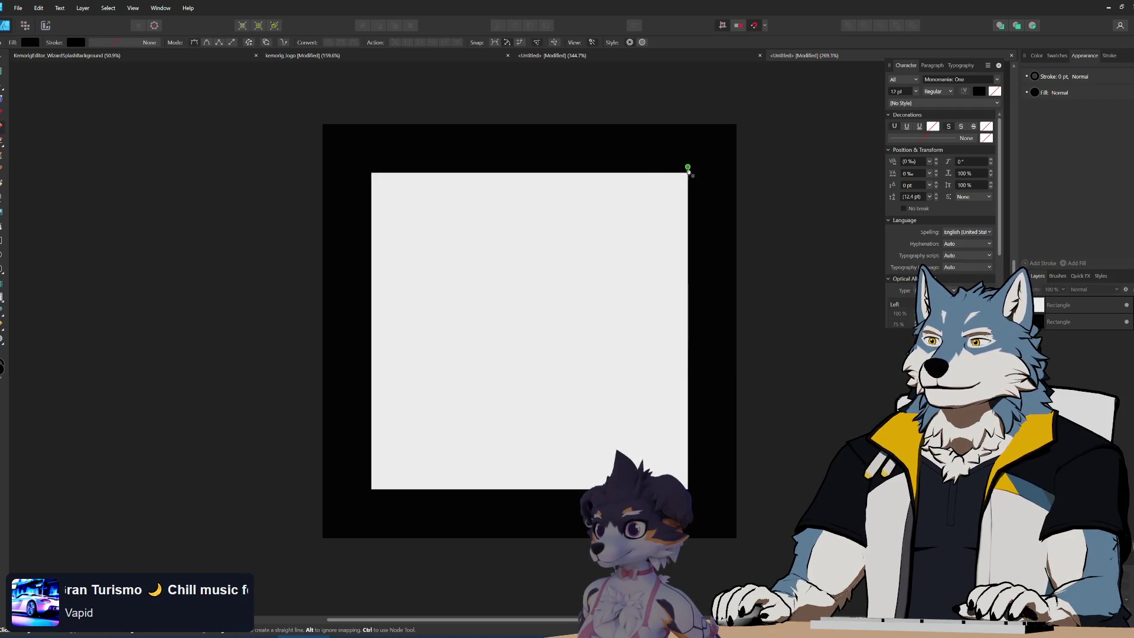
pyautogui.press('v')
pyautogui.click(455, 228)
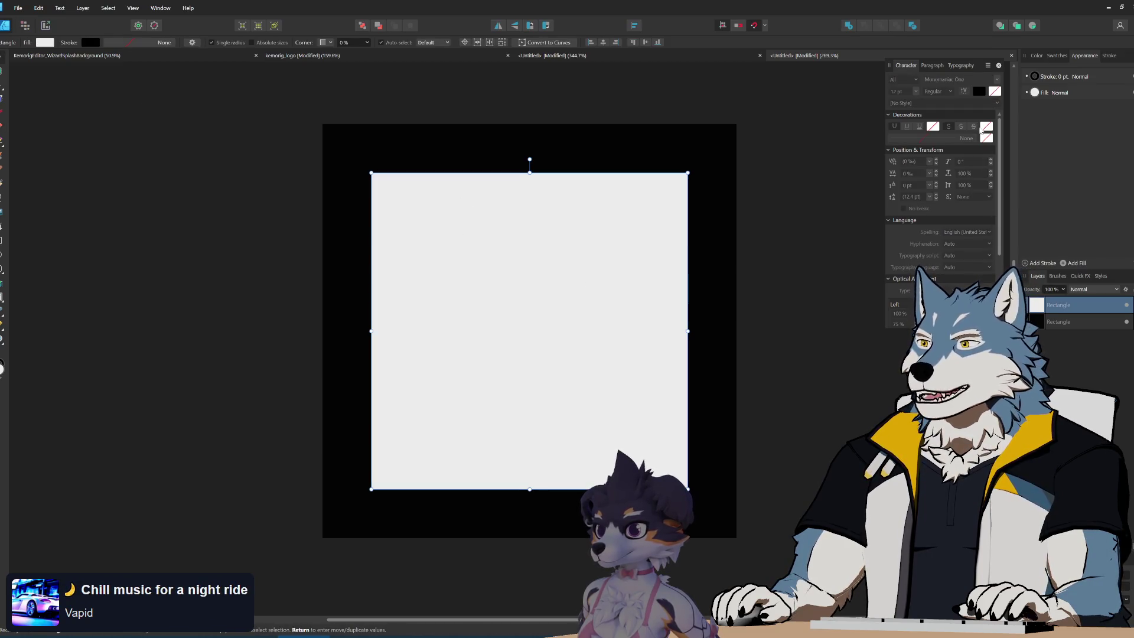
# - Give the square a white stroke 45 pt wide
pyautogui.click(1035, 76)
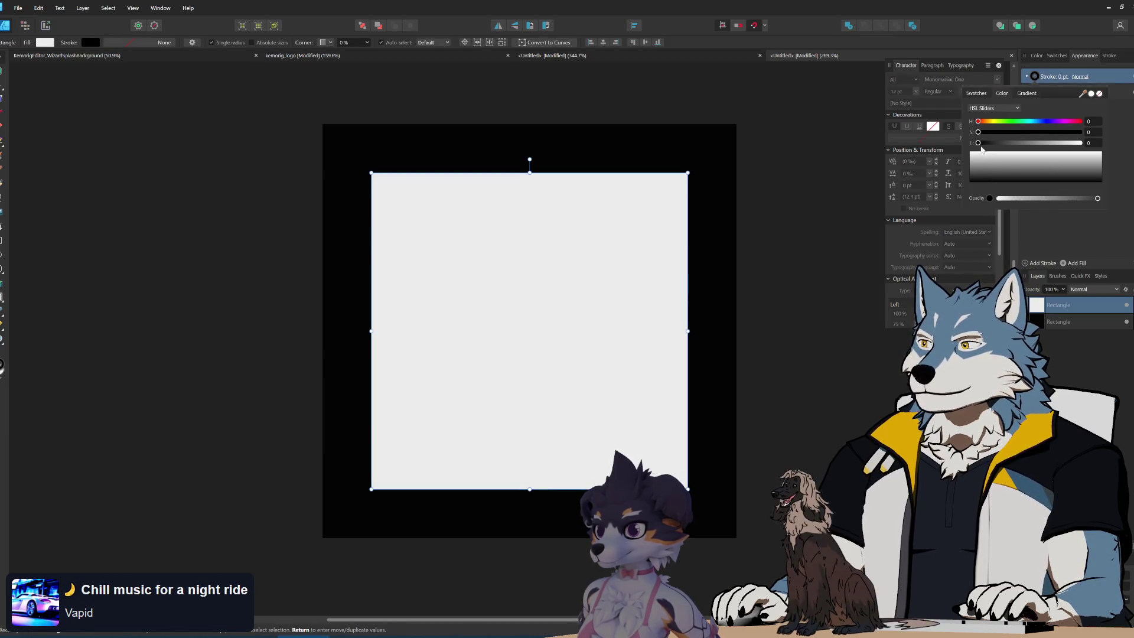
pyautogui.moveTo(1007, 150); pyautogui.dragTo(1113, 155)
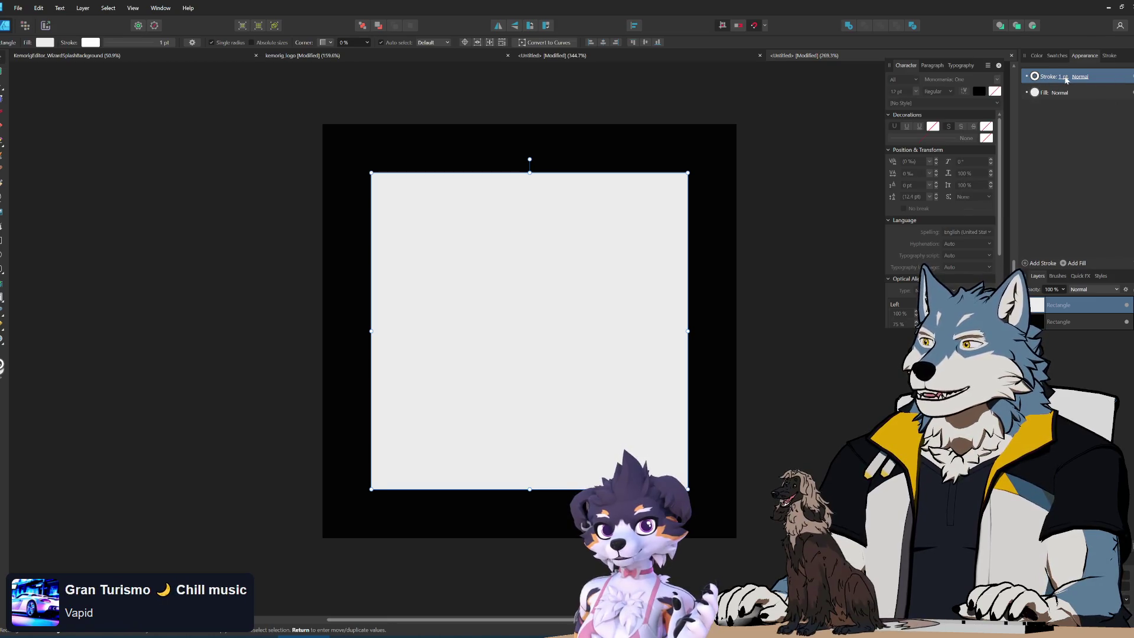
pyautogui.click(1063, 78)
pyautogui.moveTo(1045, 106); pyautogui.dragTo(1070, 107)
pyautogui.moveTo(1077, 109); pyautogui.dragTo(1080, 110)
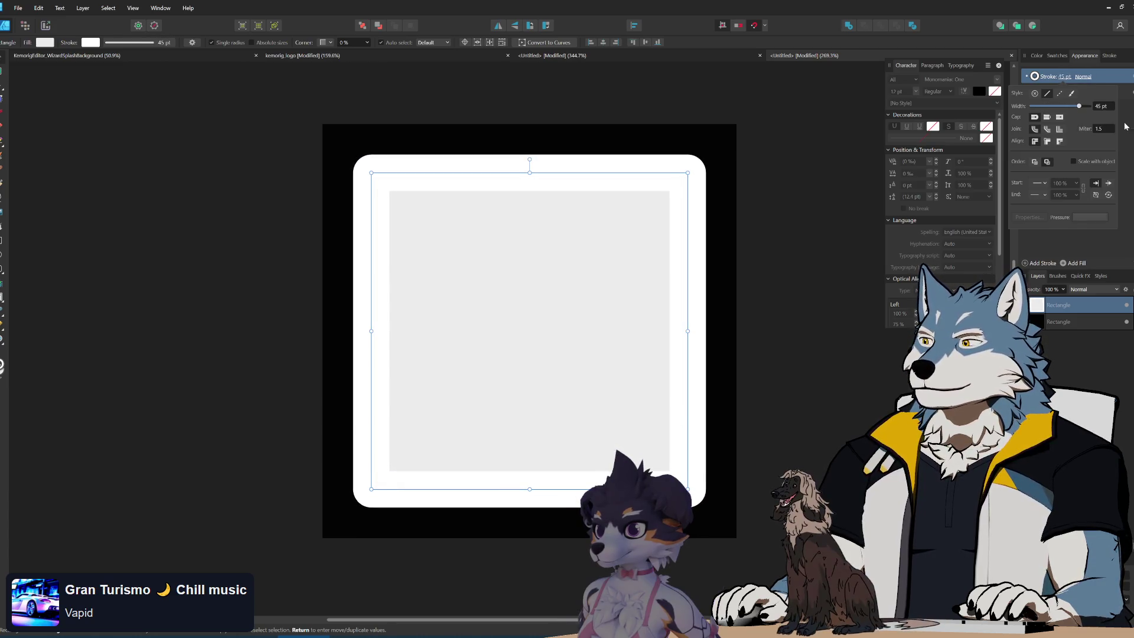
pyautogui.click(1035, 92)
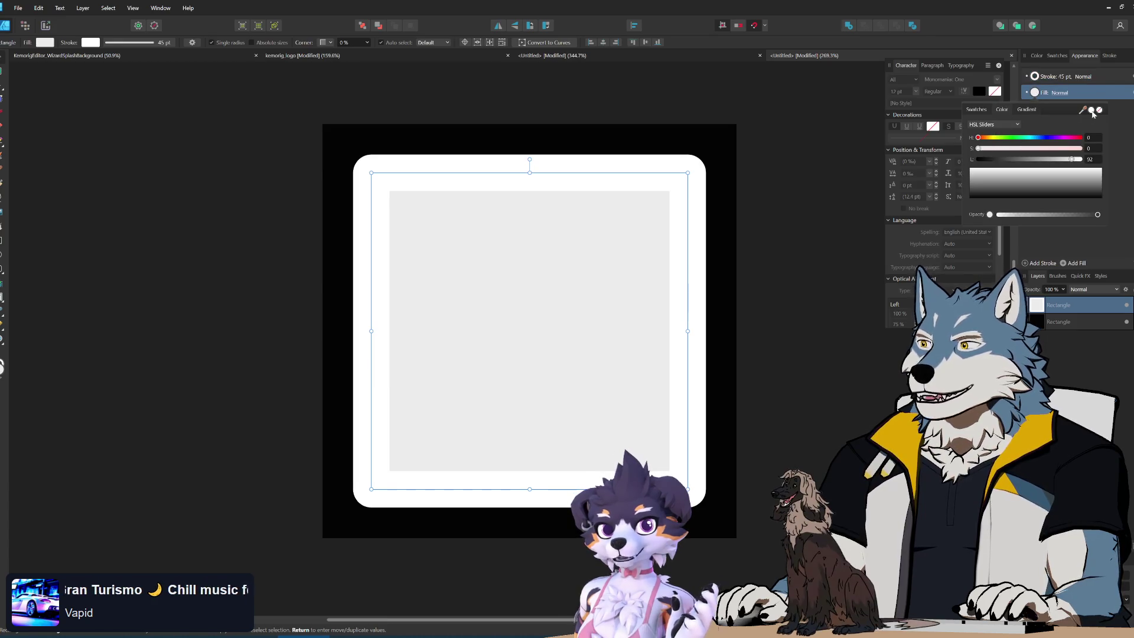
# - Set the square's fill to None, shrink it from its corner, and centre it on the page
pyautogui.click(1100, 110)
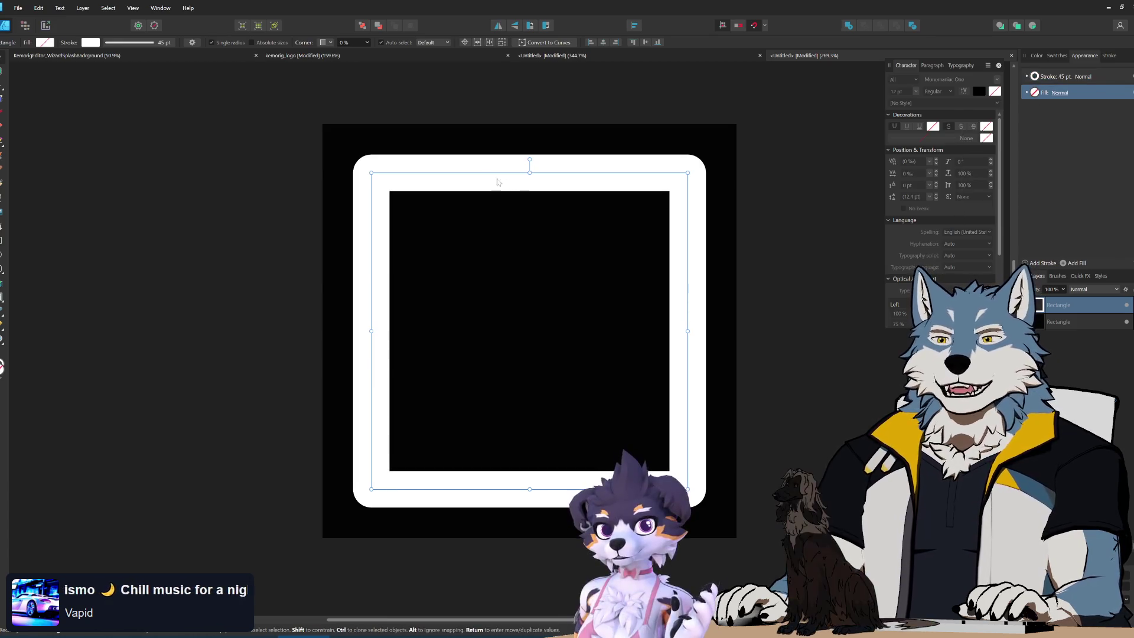
pyautogui.moveTo(372, 173); pyautogui.dragTo(416, 217)
pyautogui.moveTo(560, 306); pyautogui.dragTo(559, 317)
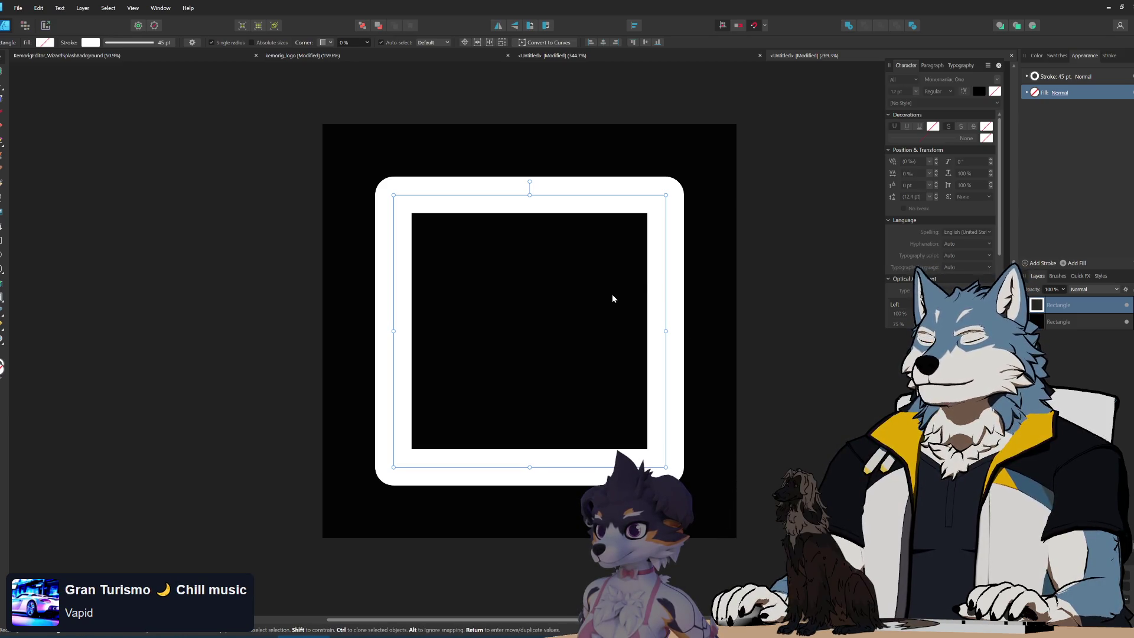
pyautogui.click(70, 178)
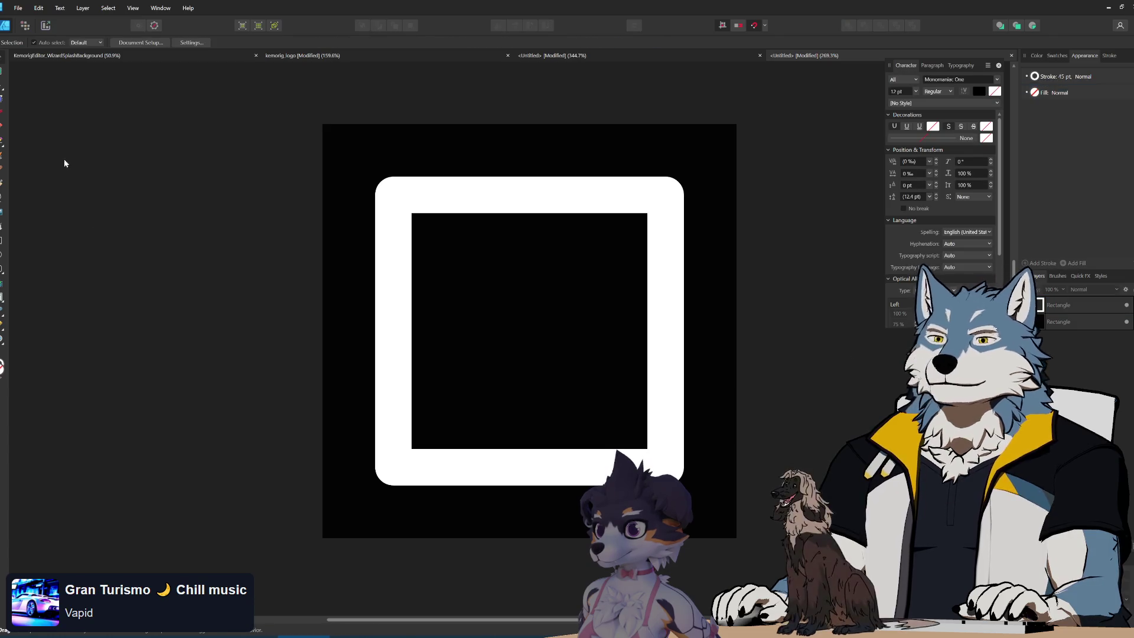
pyautogui.click(1, 127)
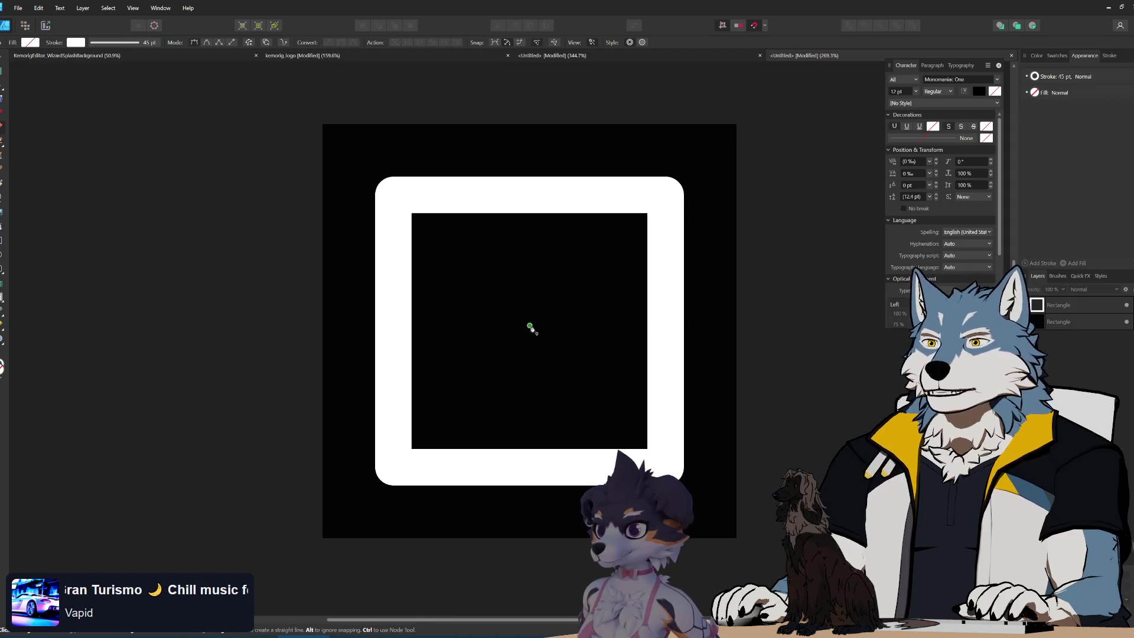
# - Draw a diagonal line from the square's centre to its top-right corner, then shorten it
pyautogui.click(530, 332)
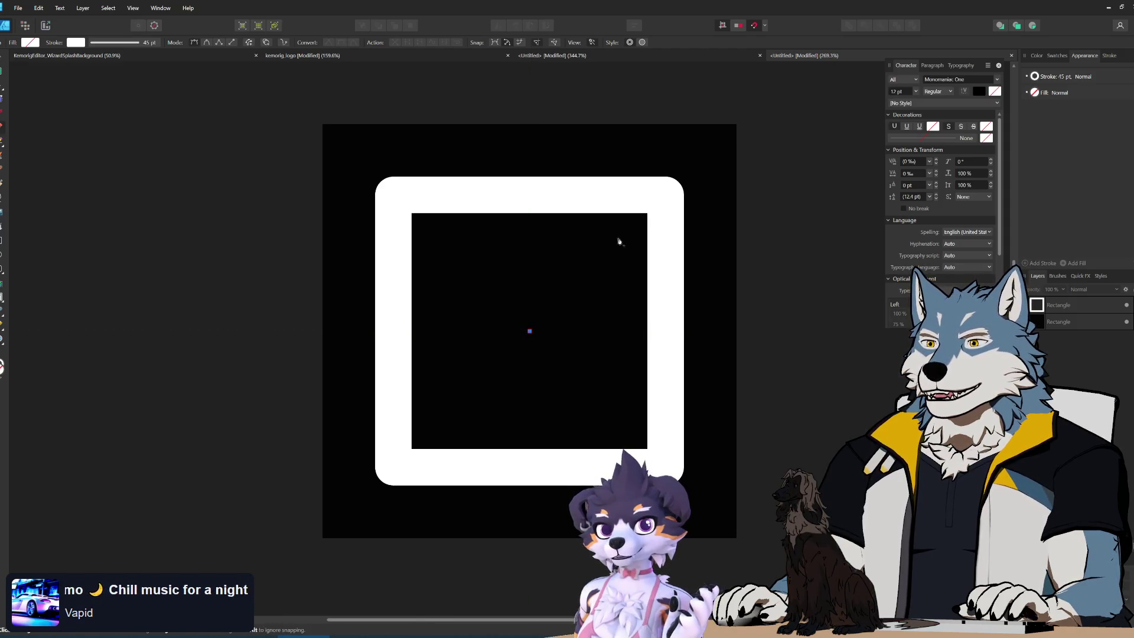
pyautogui.click(689, 176)
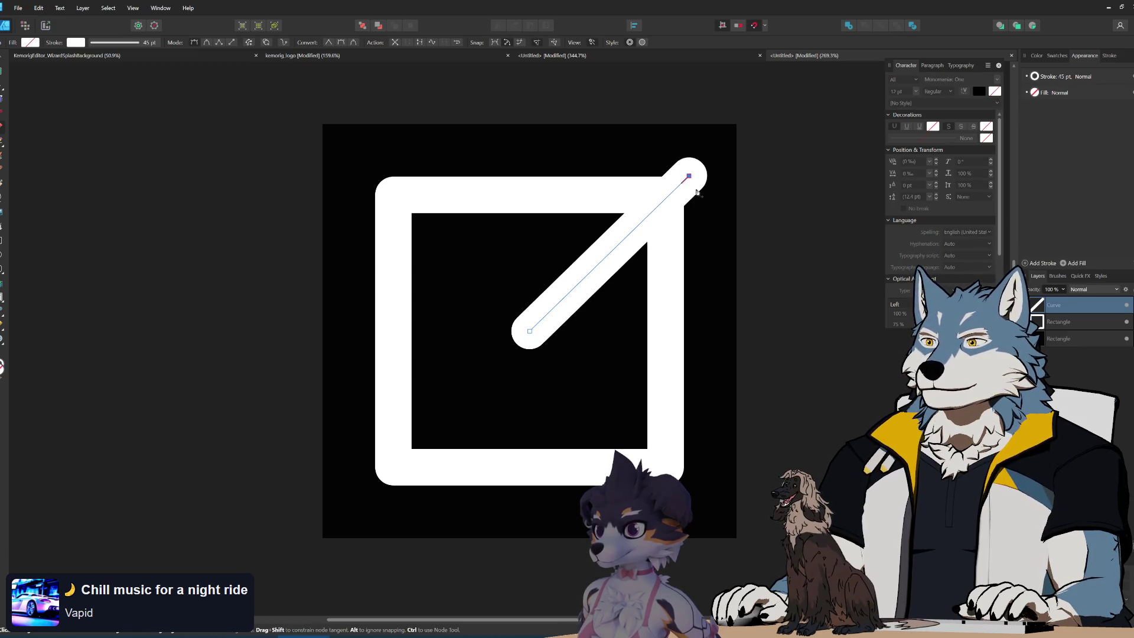
pyautogui.press('v')
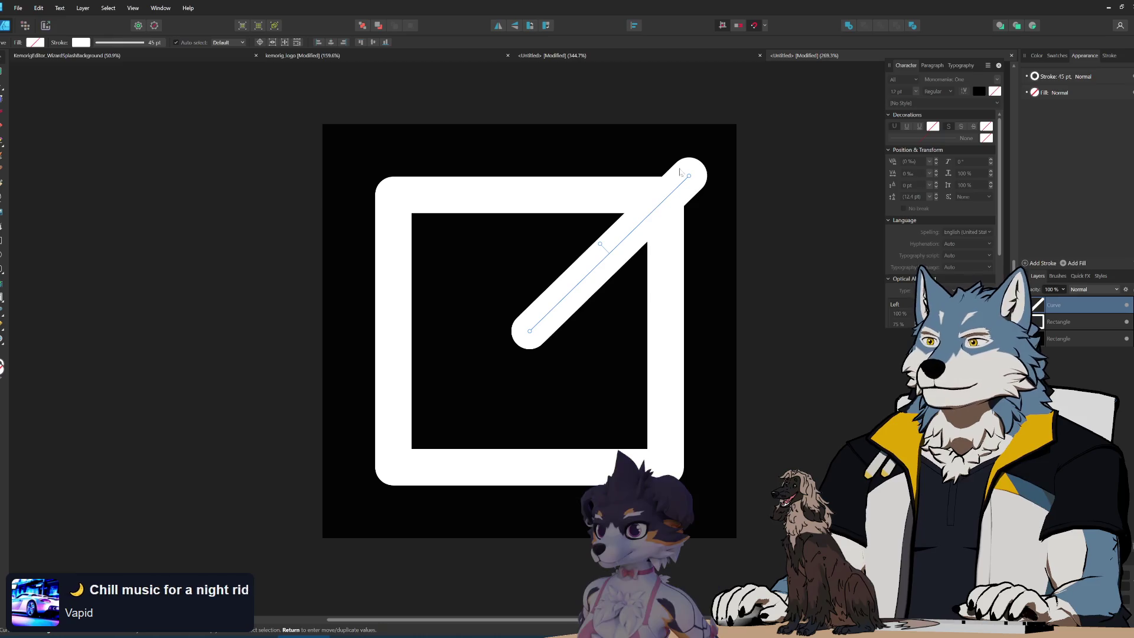
pyautogui.moveTo(689, 176); pyautogui.dragTo(666, 198)
# - Add arrowhead nodes to the line's tip and close the path
pyautogui.click(4, 127)
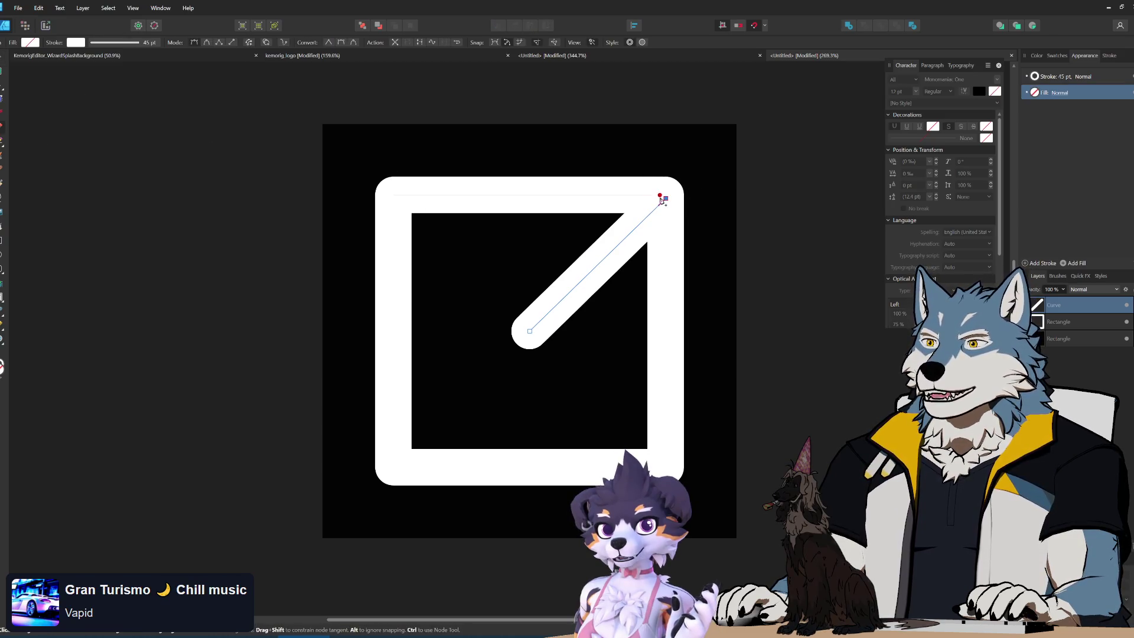
pyautogui.click(631, 160)
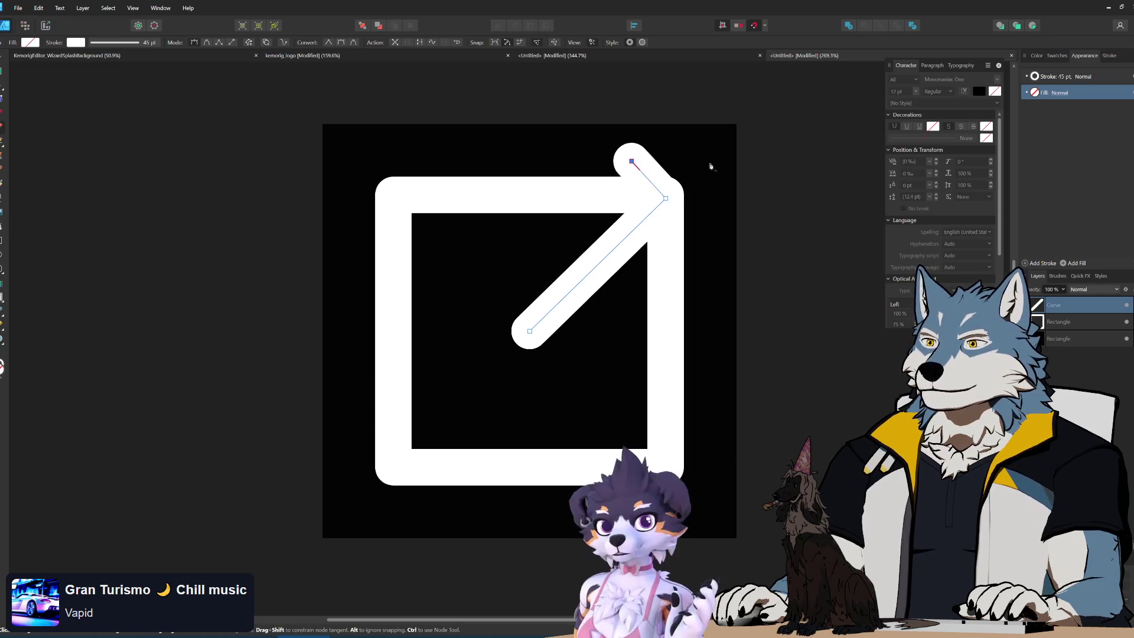
pyautogui.click(719, 155)
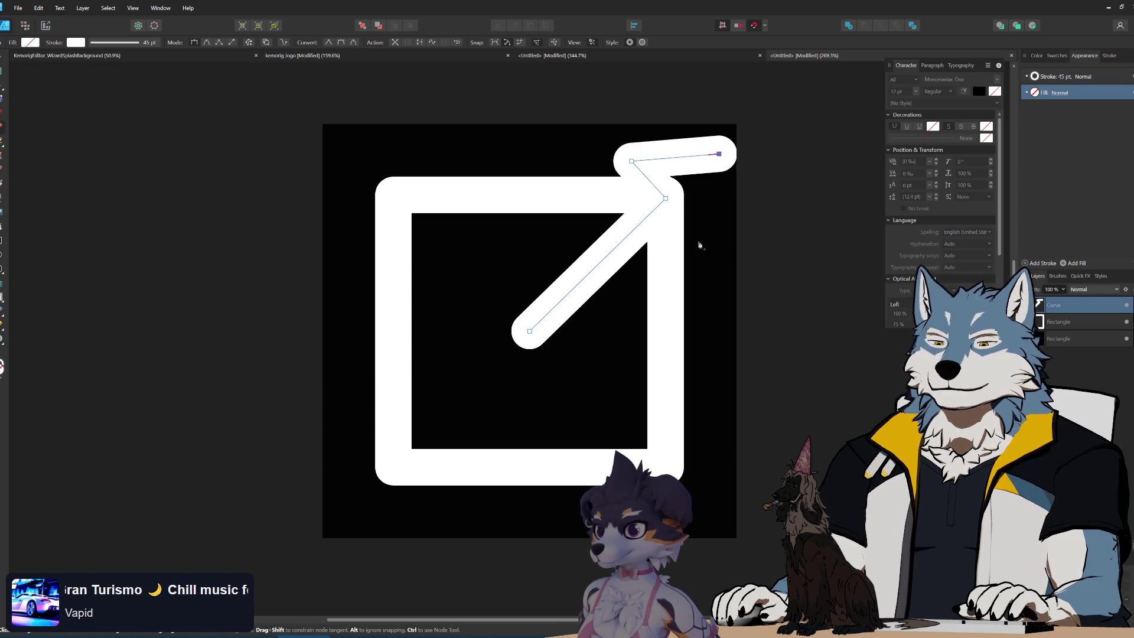
pyautogui.click(702, 234)
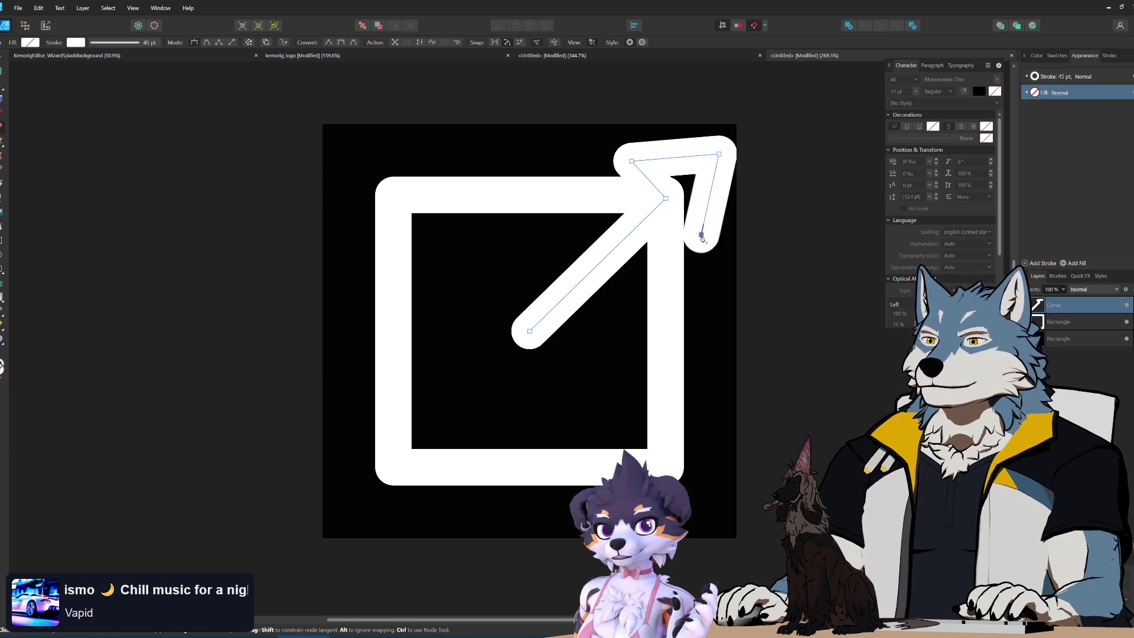
pyautogui.click(666, 200)
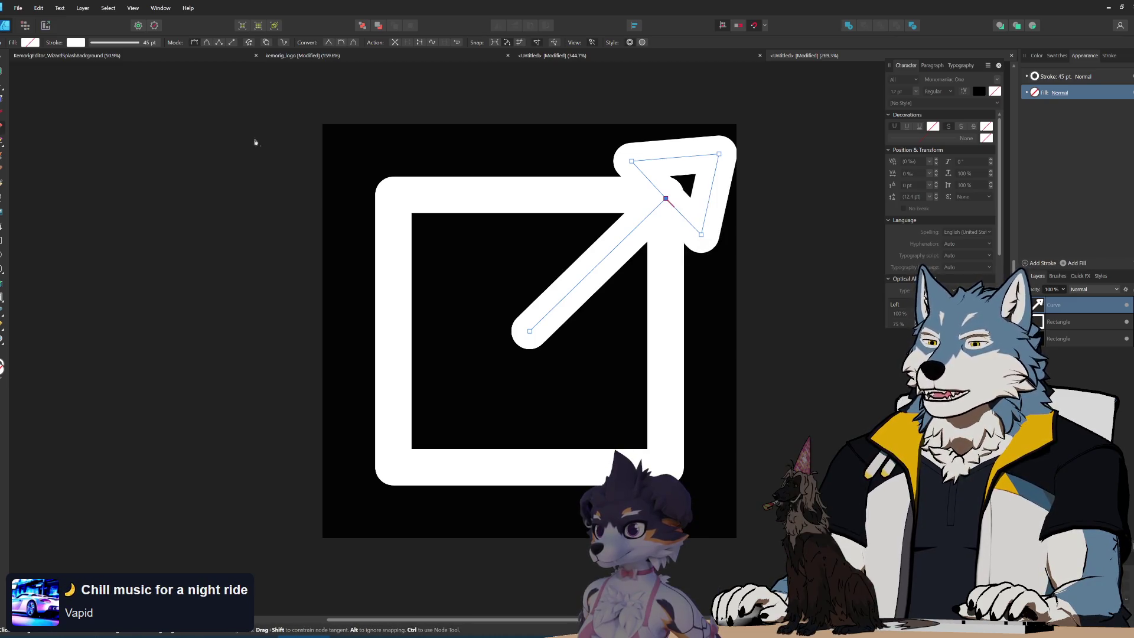
pyautogui.click(1, 60)
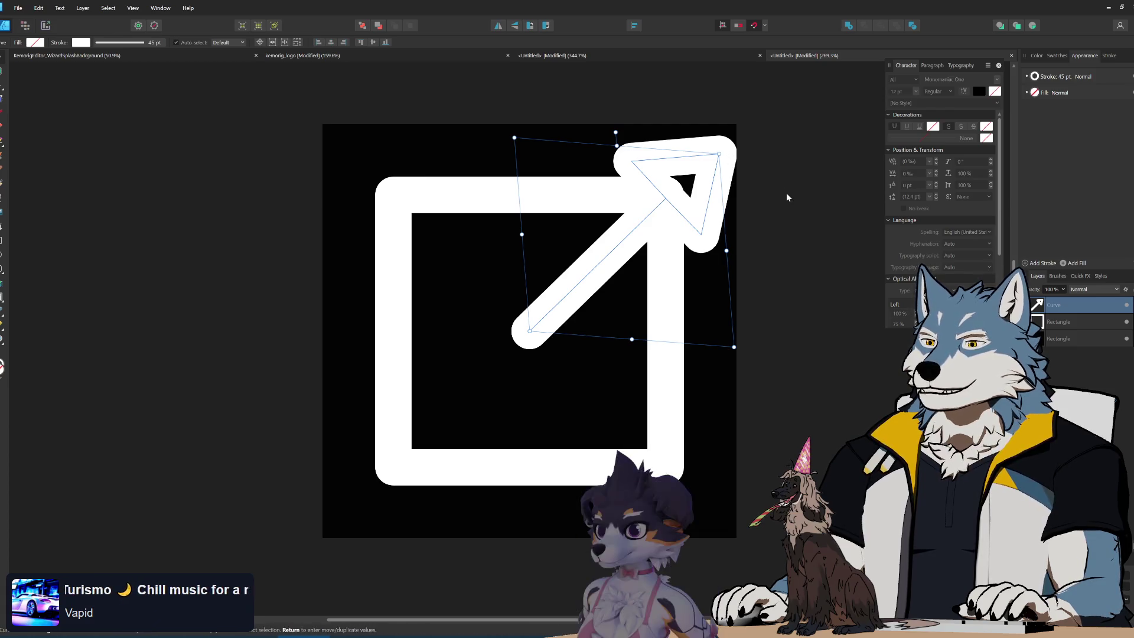
# - Drag the arrowhead's top-left and top-right nodes with the Node tool to narrow the tip
pyautogui.click(1, 90)
pyautogui.moveTo(639, 165); pyautogui.dragTo(632, 164)
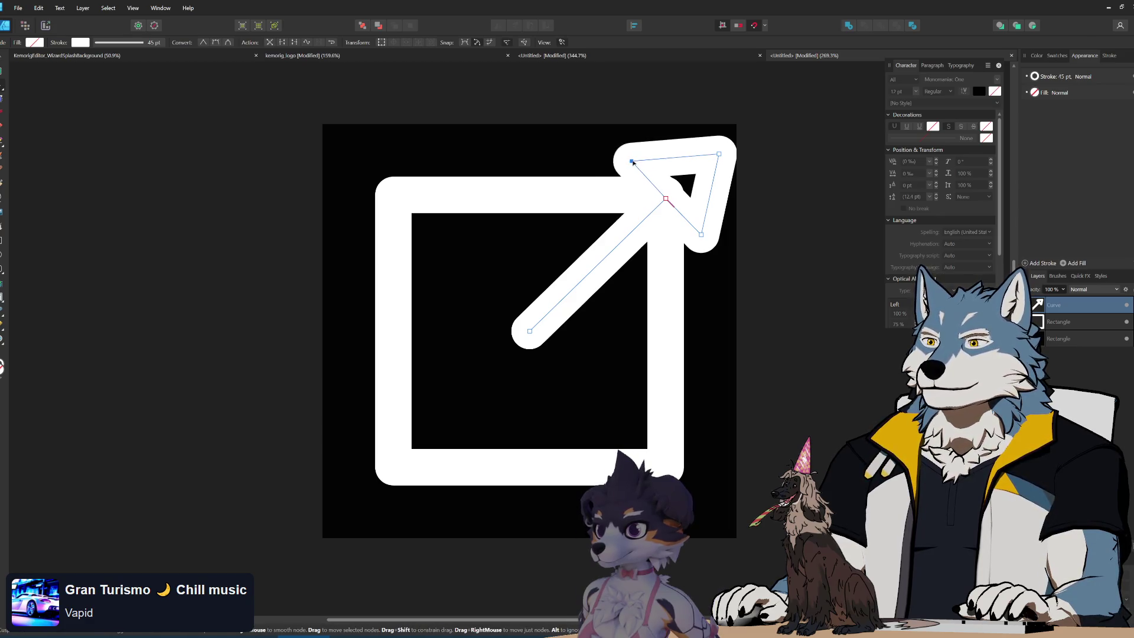
pyautogui.moveTo(719, 154); pyautogui.dragTo(698, 165)
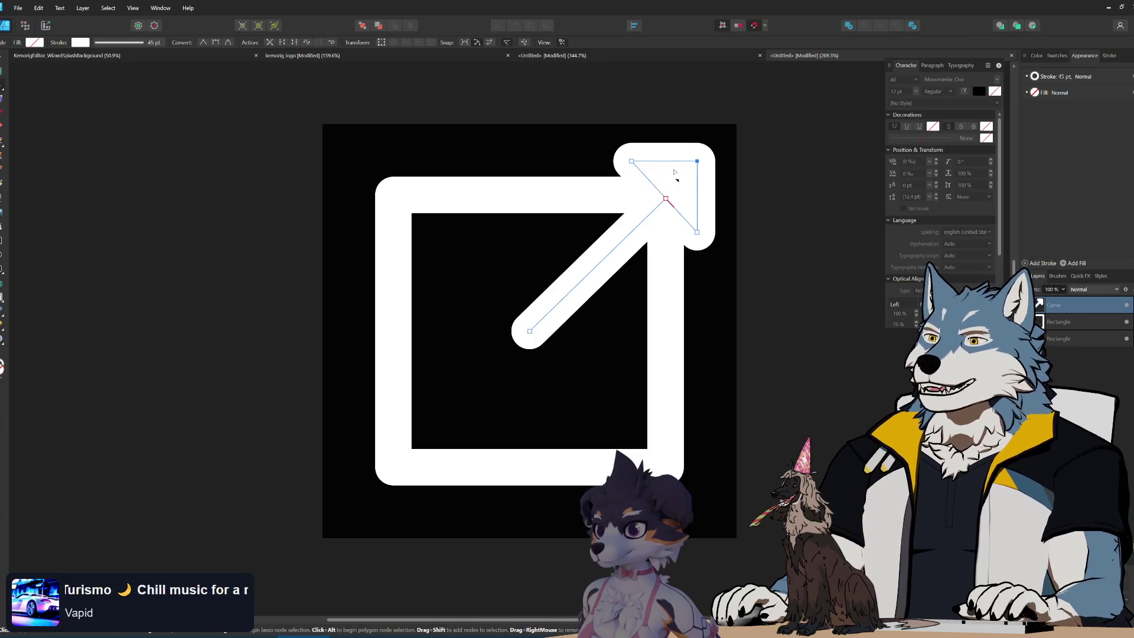
# - Widen the arrowhead by dragging its top-left node to the left
pyautogui.scroll(5, 717, 167)
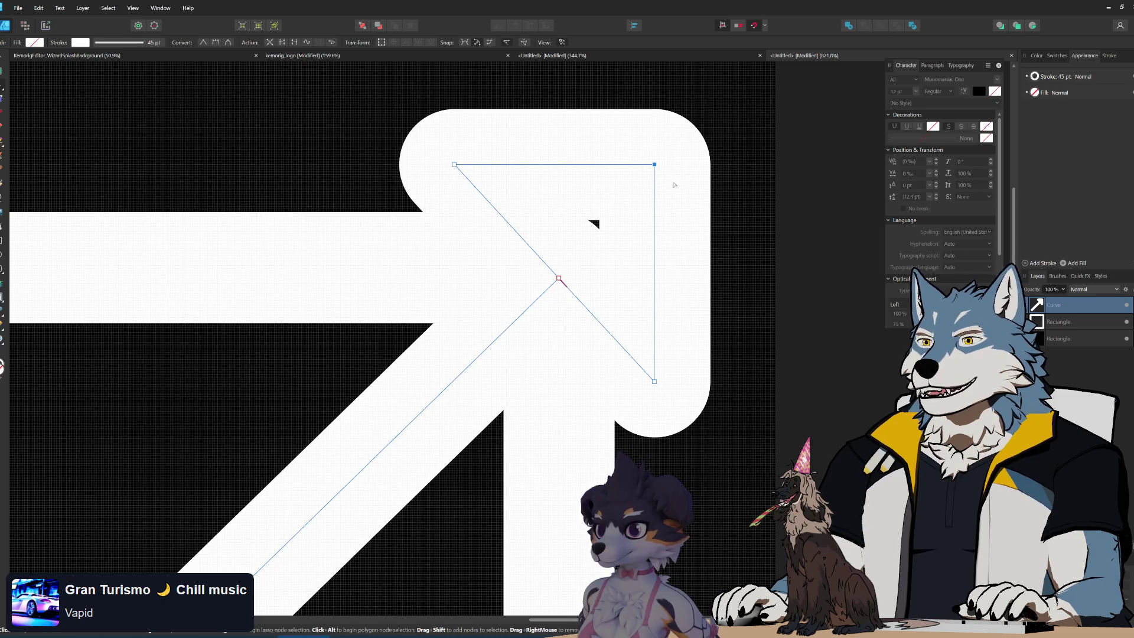
pyautogui.scroll(-5, 677, 186)
pyautogui.click(634, 267)
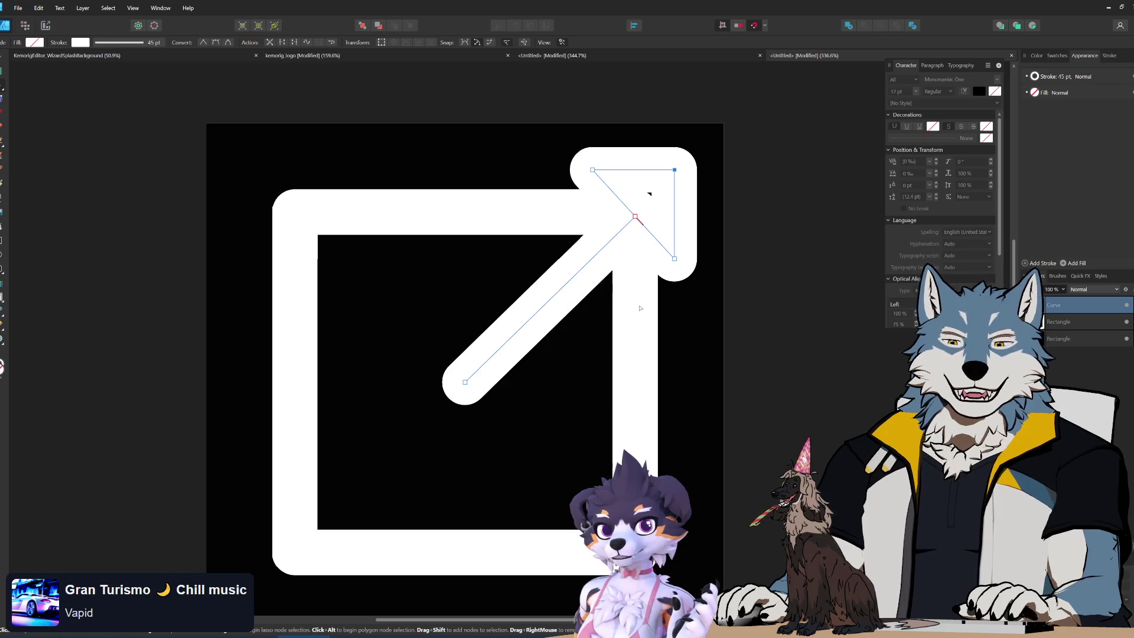
pyautogui.scroll(1, 640, 307)
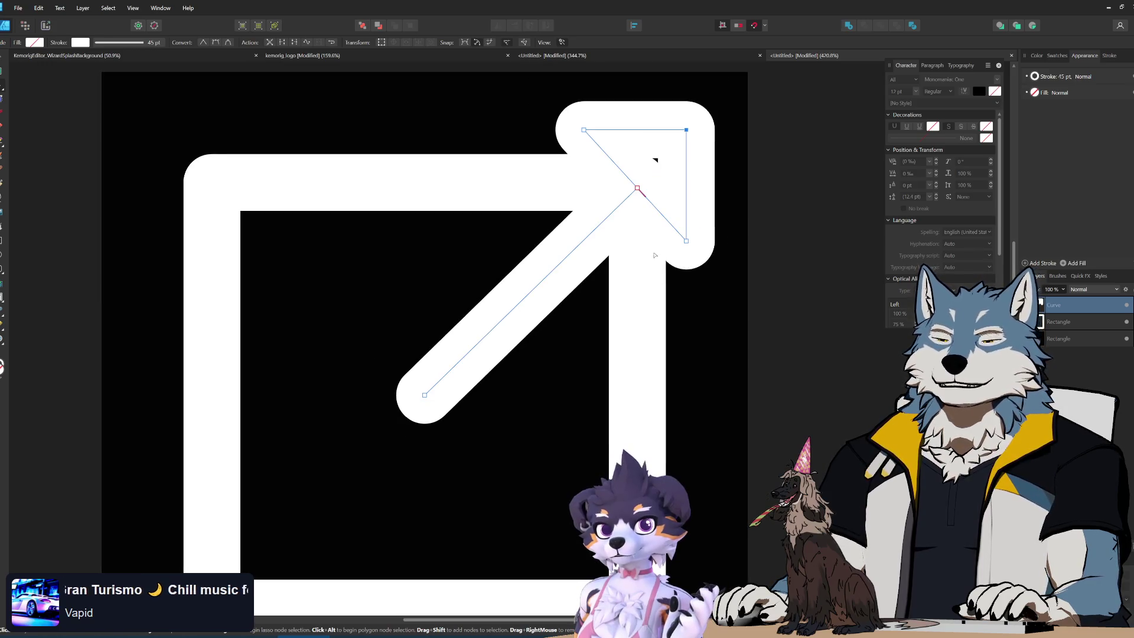
pyautogui.click(585, 132)
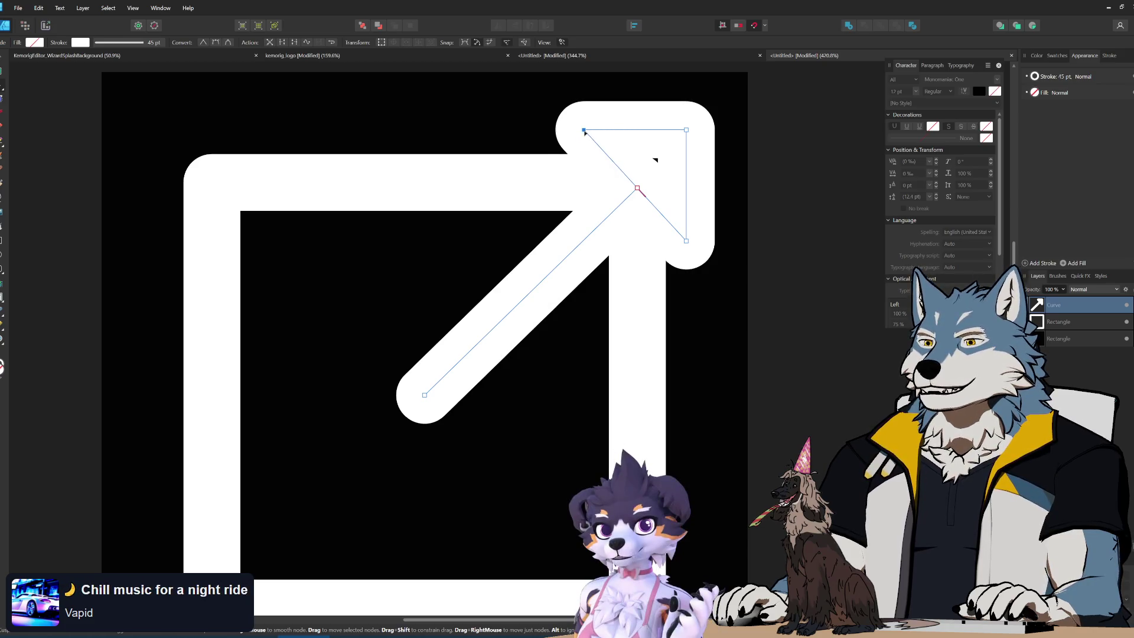
pyautogui.moveTo(585, 132); pyautogui.dragTo(571, 130)
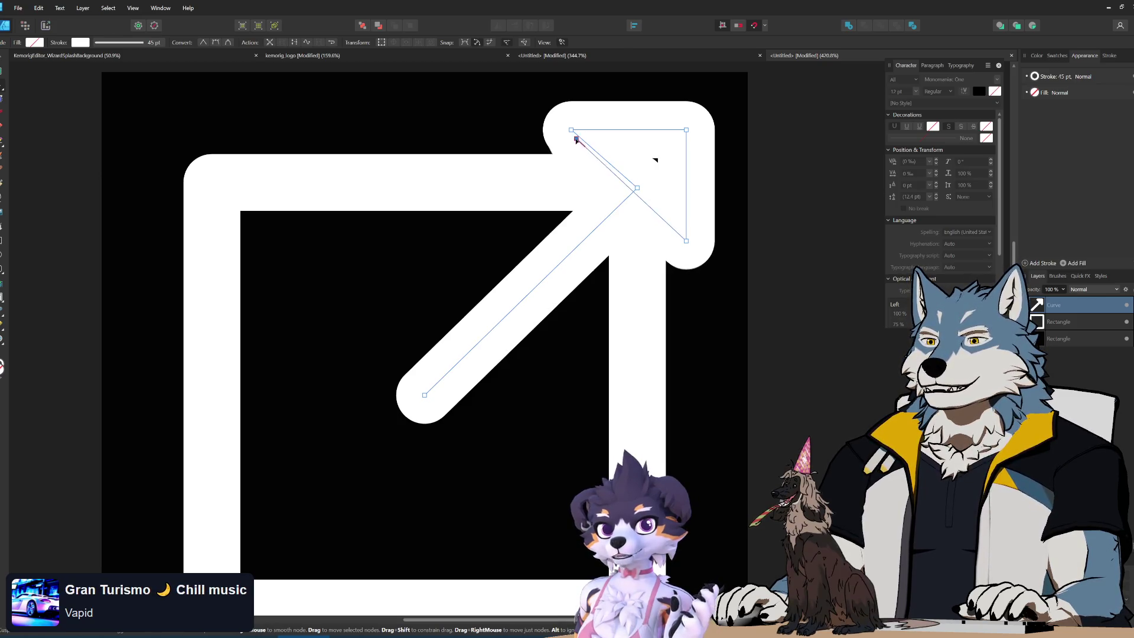
# - Move the node where the shaft meets the arrowhead down-left to shorten the shaft
pyautogui.click(623, 176)
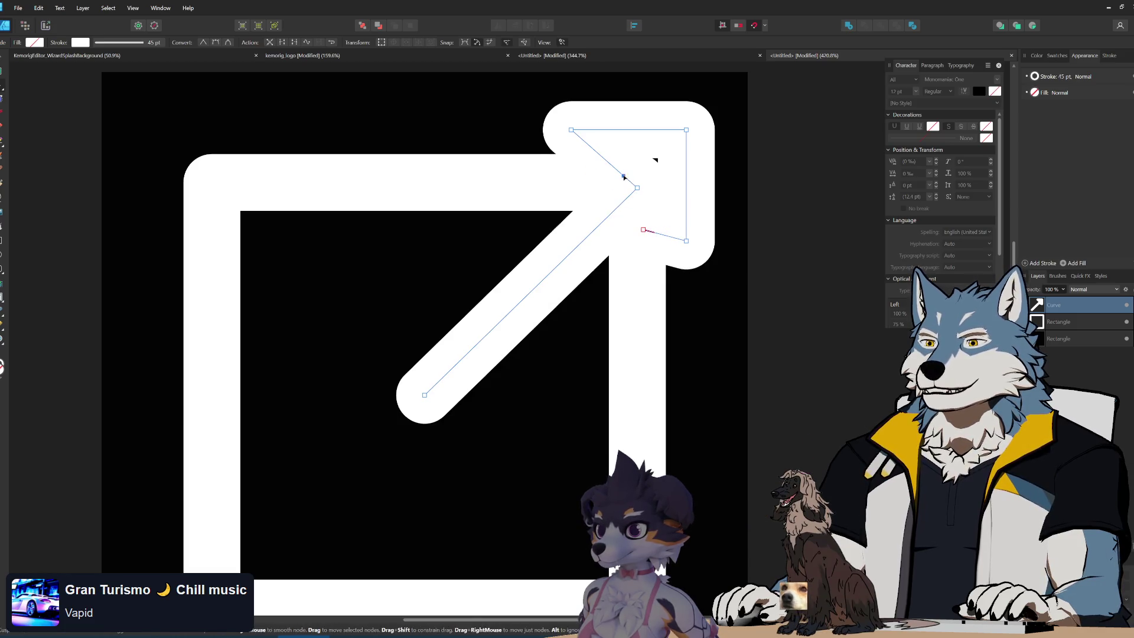
pyautogui.moveTo(637, 188); pyautogui.dragTo(637, 183)
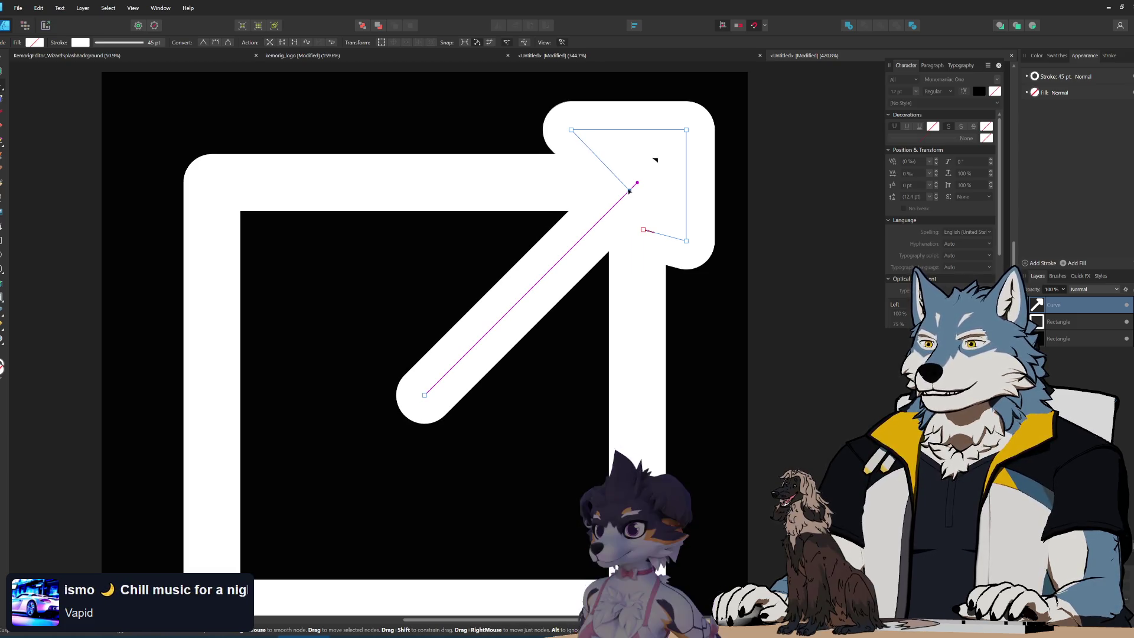
pyautogui.moveTo(637, 183); pyautogui.dragTo(631, 188)
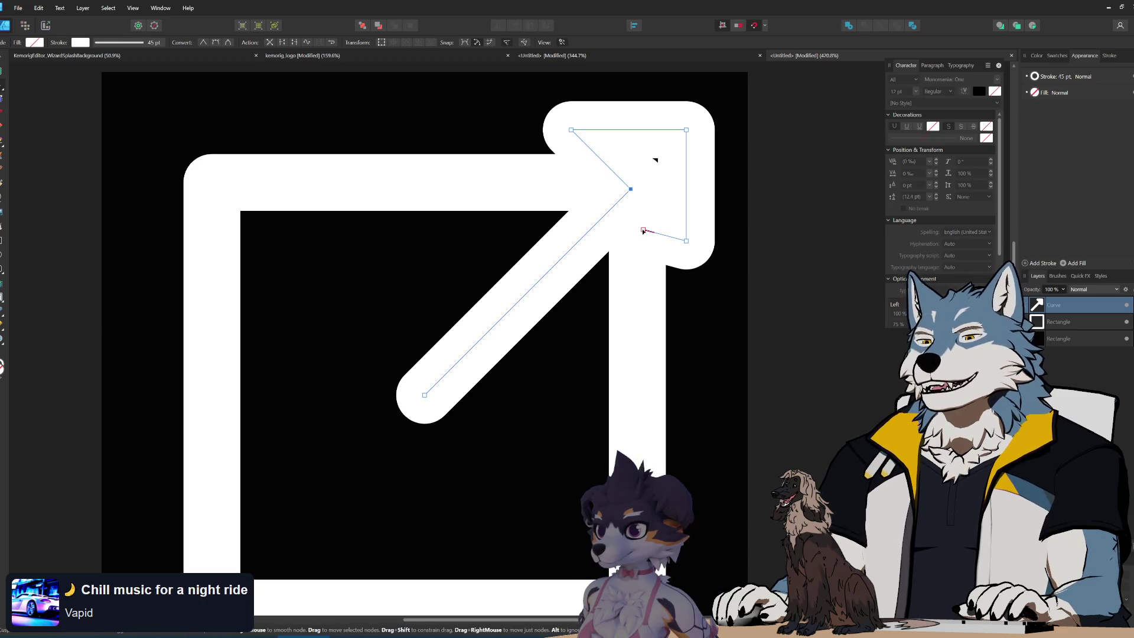
pyautogui.moveTo(643, 229); pyautogui.dragTo(637, 200)
pyautogui.click(631, 189)
pyautogui.moveTo(636, 186); pyautogui.dragTo(633, 190)
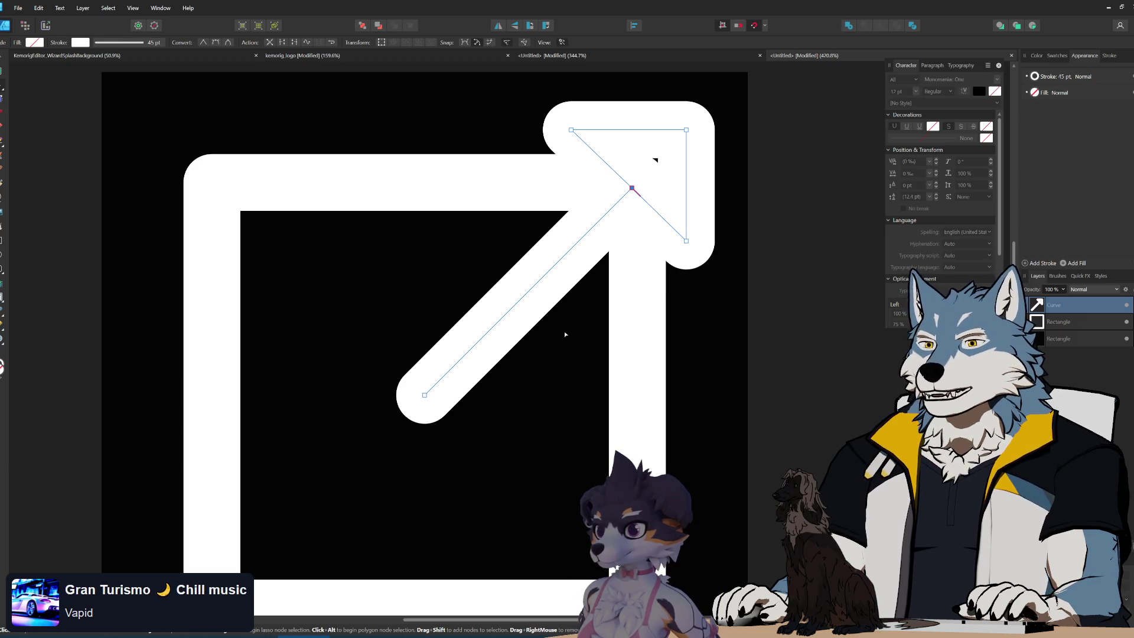
pyautogui.scroll(-4, 565, 330)
pyautogui.scroll(3, 511, 375)
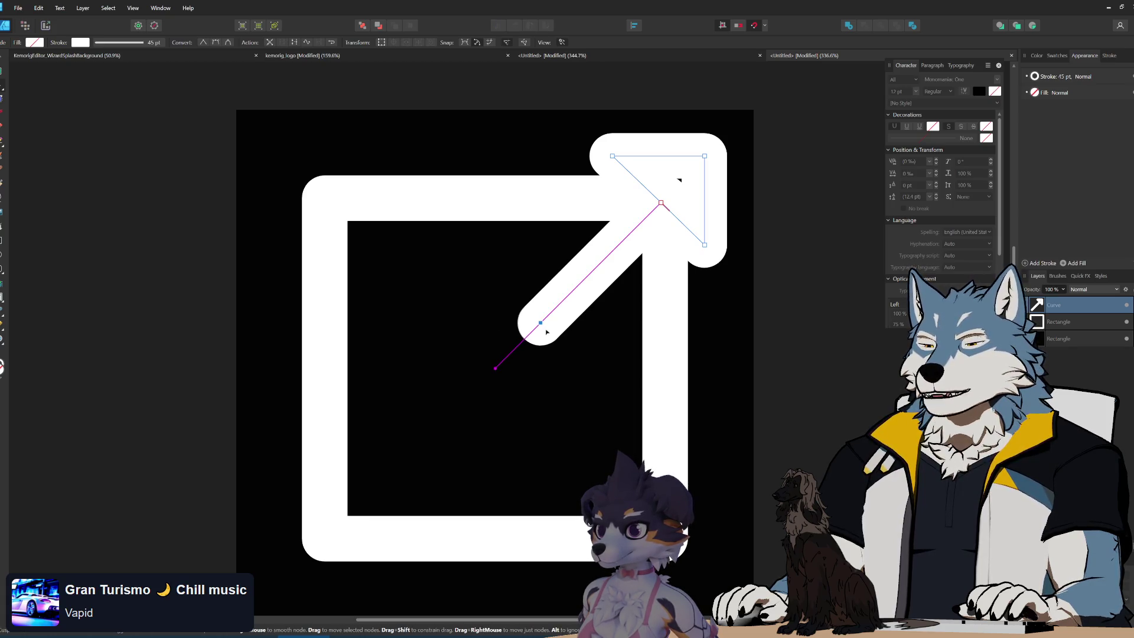
pyautogui.hotkey('alt', 'Tab')
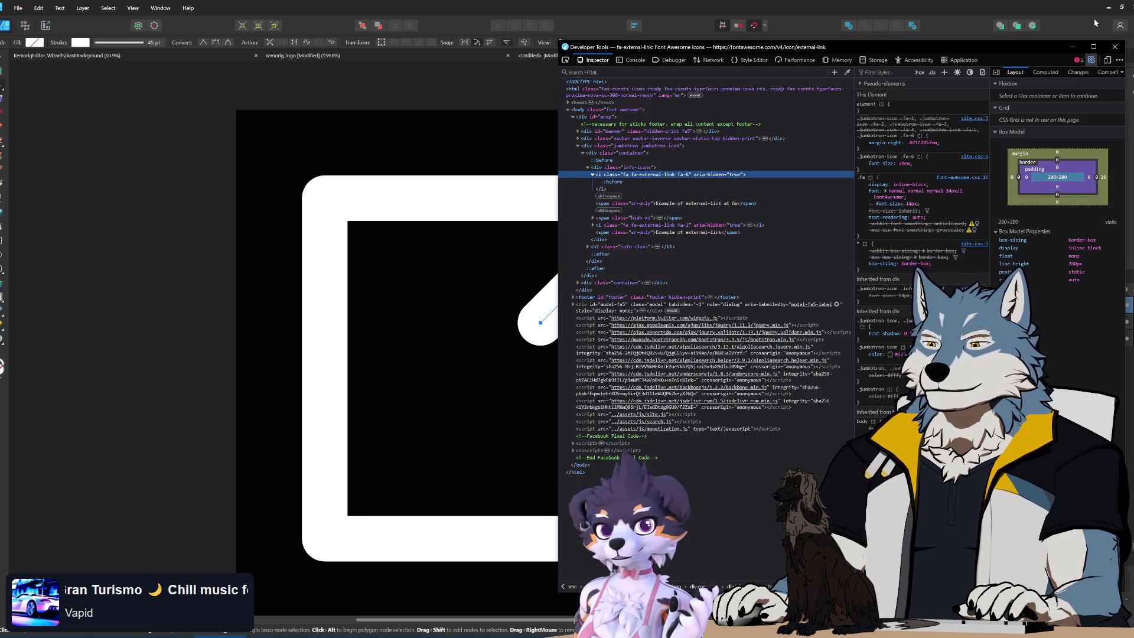
# - Close the developer tools on both the Font Awesome and Startpage browser windows
pyautogui.click(1115, 47)
pyautogui.hotkey('alt', 'Tab')
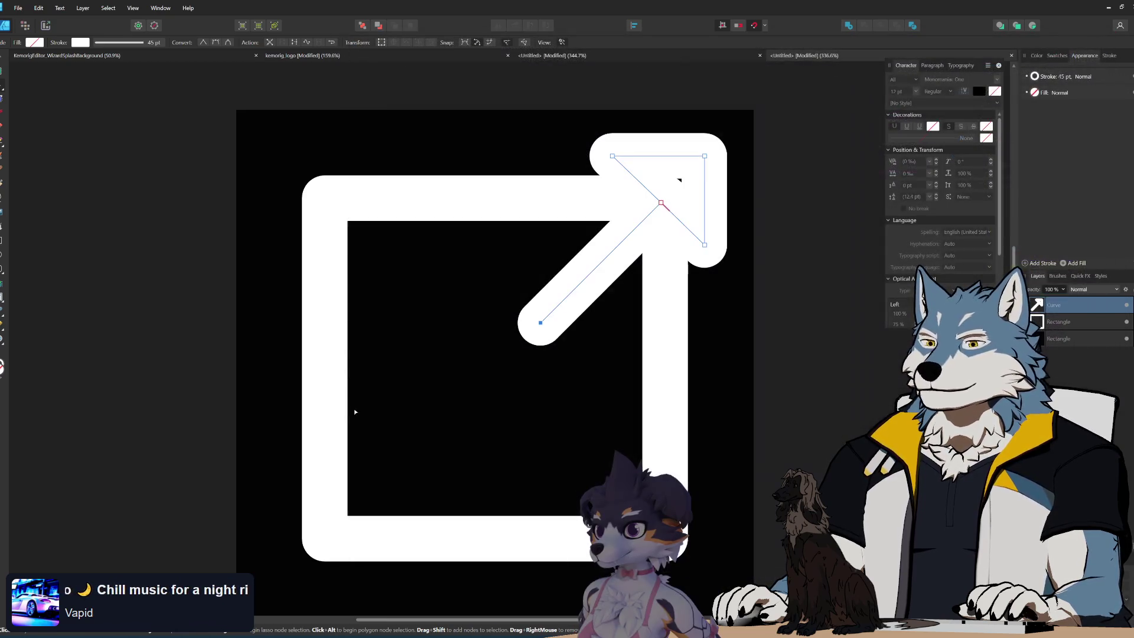
pyautogui.click(1105, 36)
pyautogui.hotkey('alt', 'Tab')
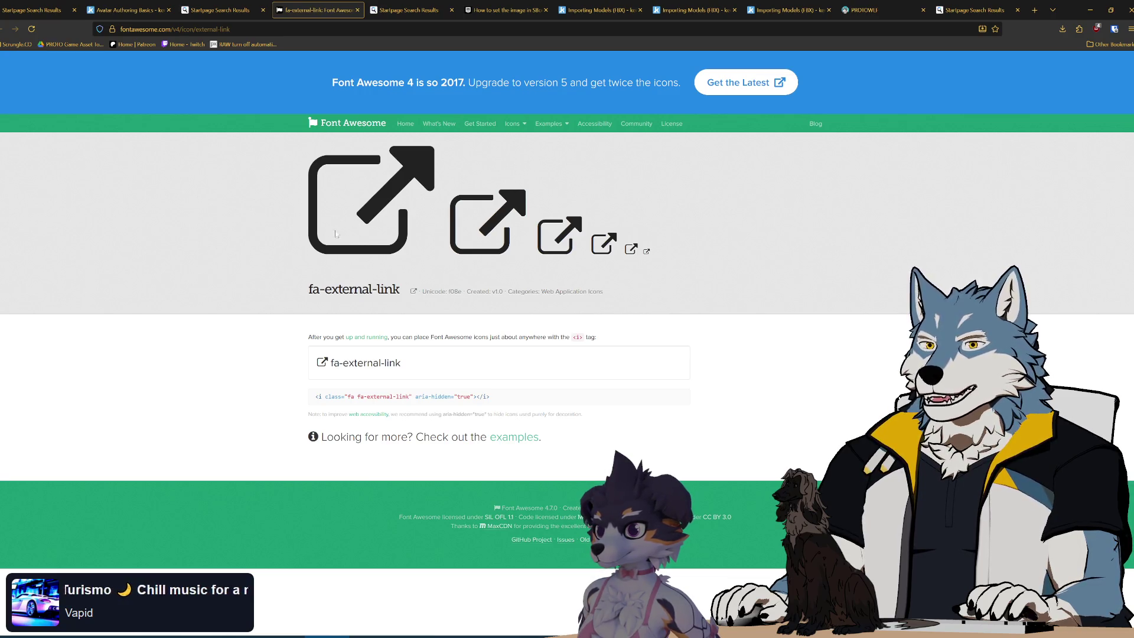
# - Minimize Firefox and drag the arrow's tail node down-left to lengthen the shaft
pyautogui.click(862, 10)
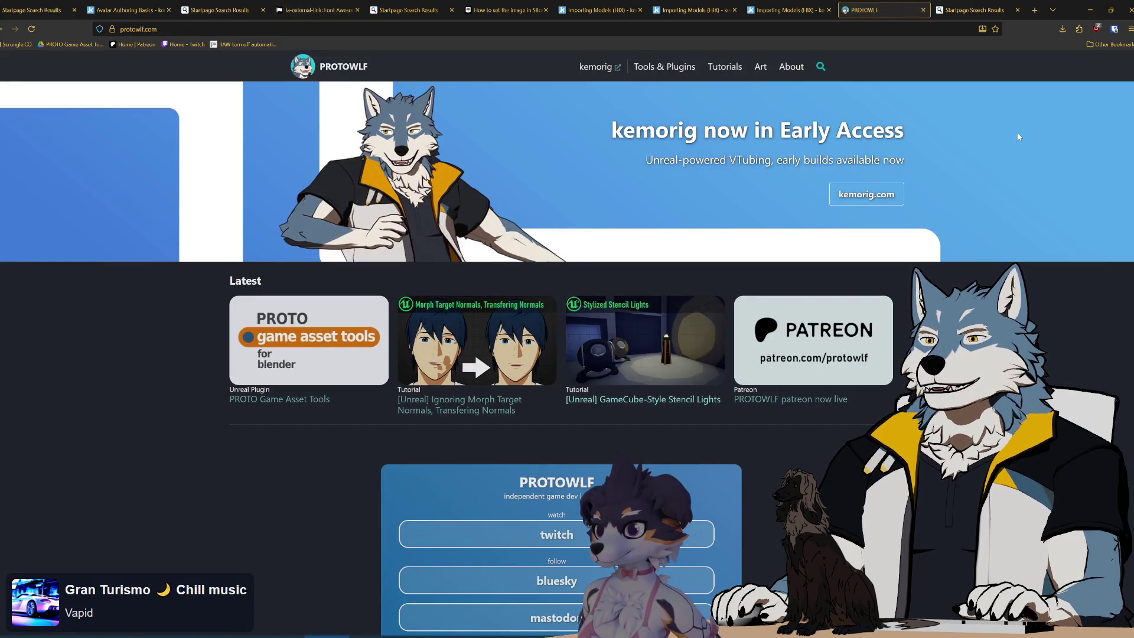
pyautogui.click(1091, 10)
pyautogui.moveTo(541, 325)
pyautogui.mouseDown()
pyautogui.moveTo(412, 438)
pyautogui.moveTo(454, 410)
pyautogui.mouseUp()
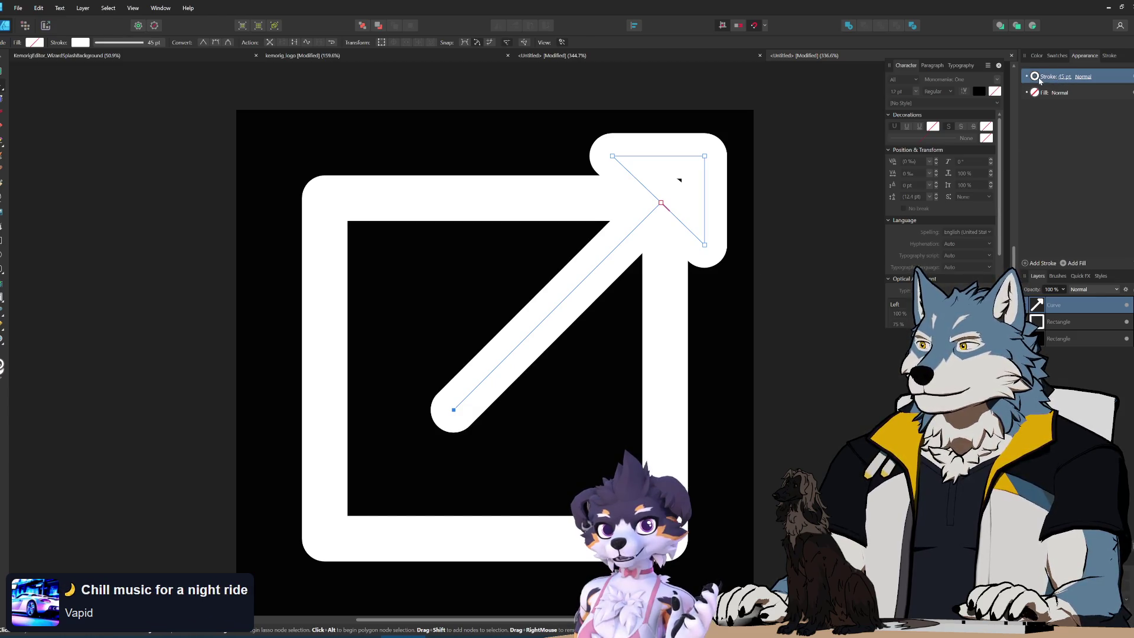
# - Set the arrow's stroke width to 74 pt
pyautogui.click(1067, 78)
pyautogui.click(1067, 78)
pyautogui.scroll(-6, 1103, 107)
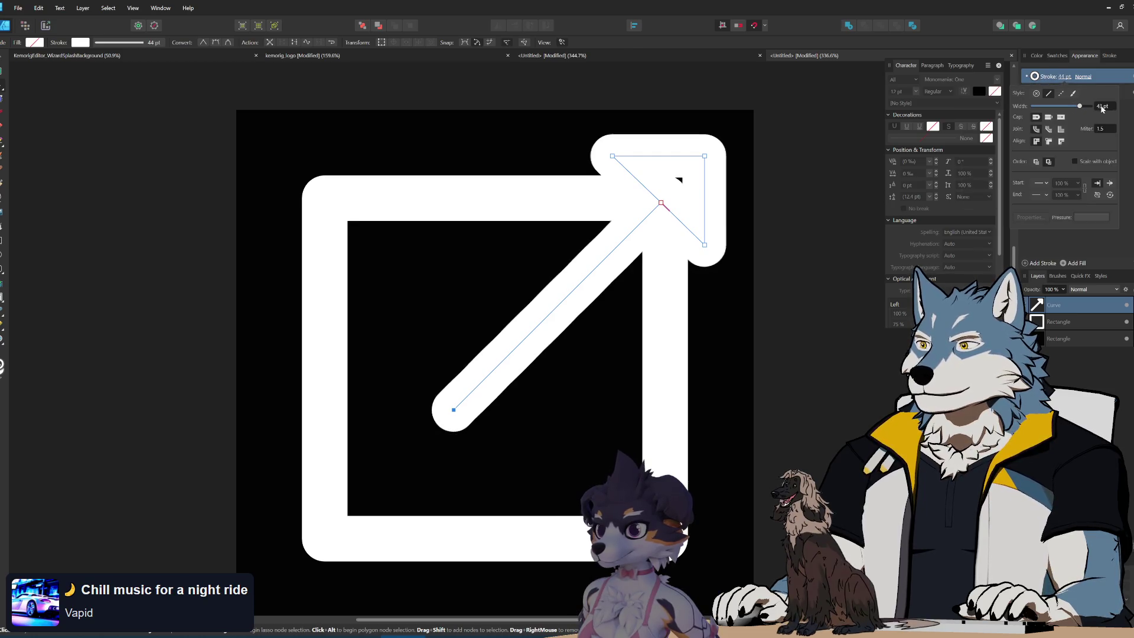
pyautogui.scroll(20, 1103, 106)
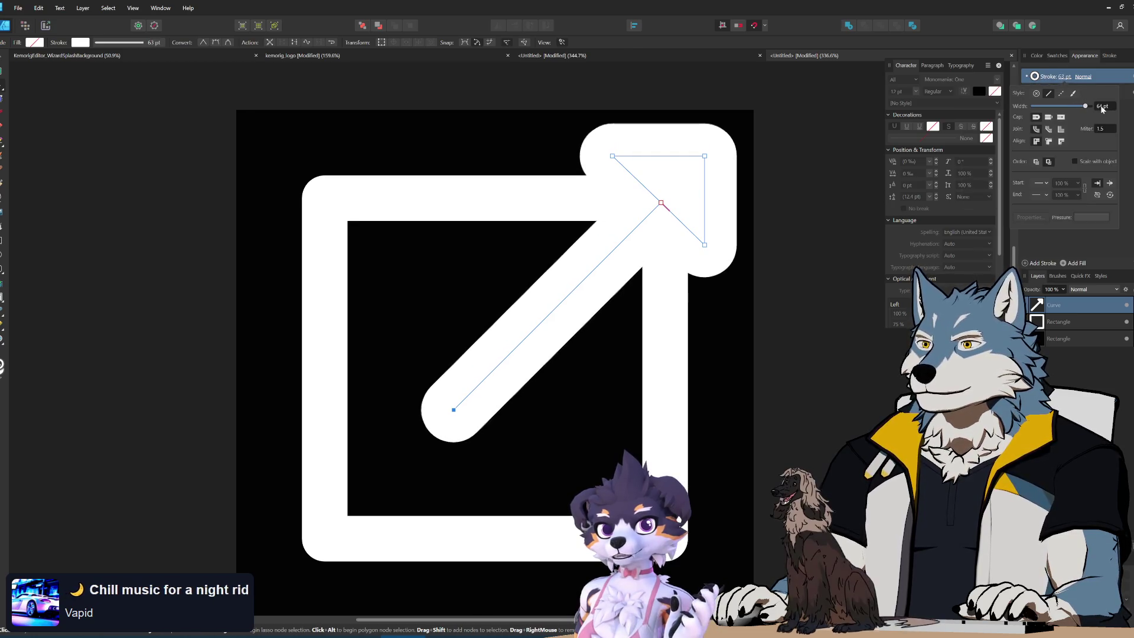
pyautogui.scroll(-8, 1103, 107)
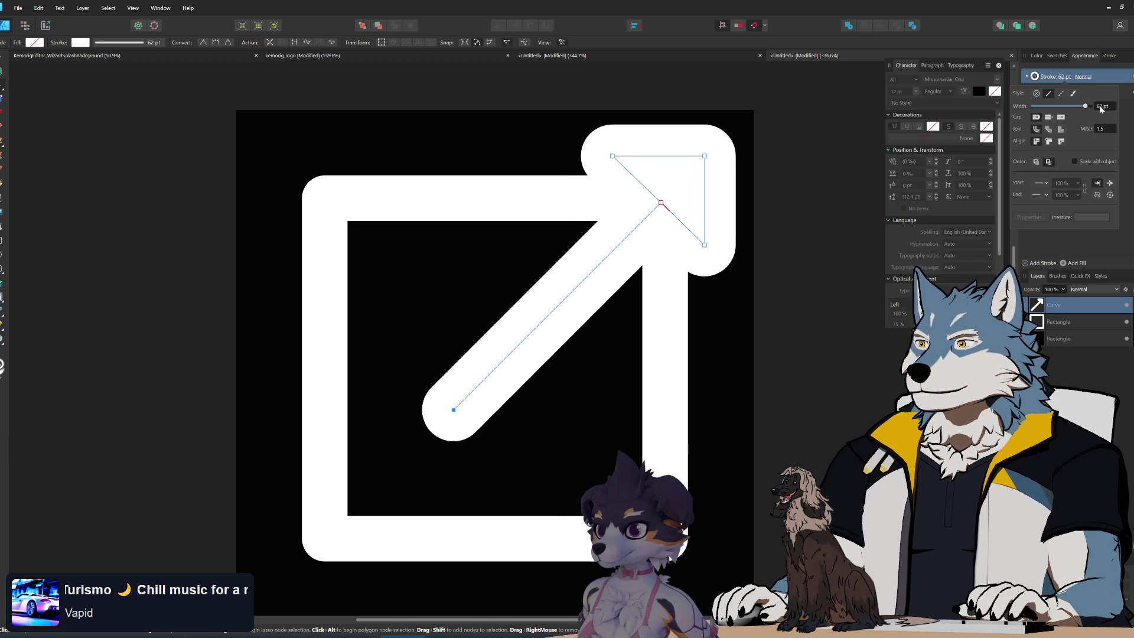
pyautogui.scroll(12, 1103, 107)
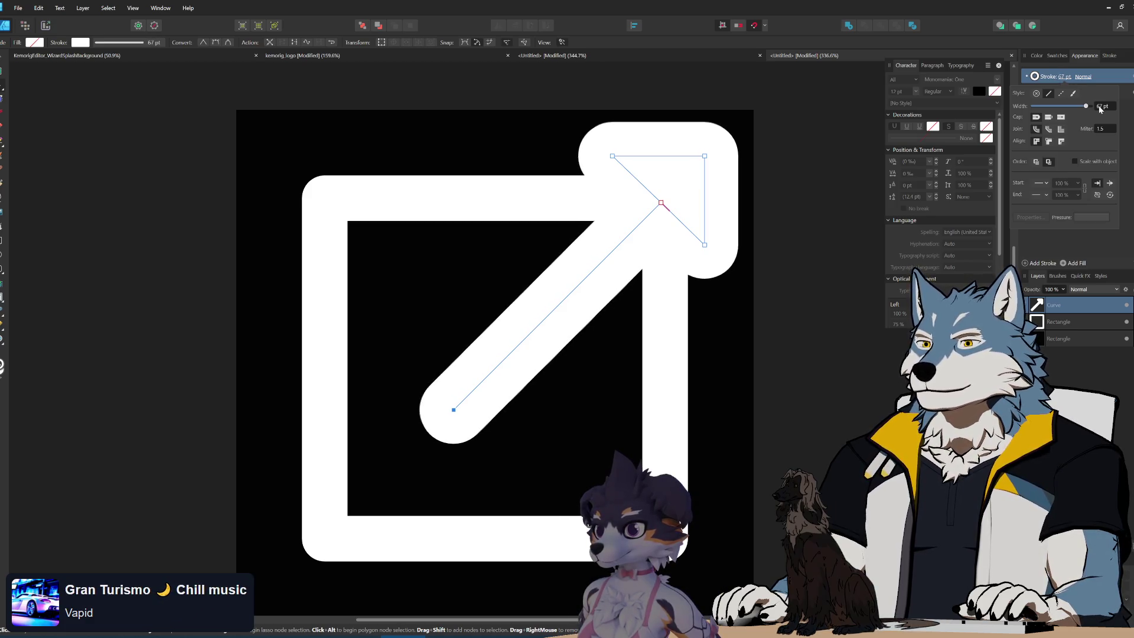
# - Give the square frame a 54 pt stroke, then remove the arrowhead nodes from the arrow curve
pyautogui.press('v')
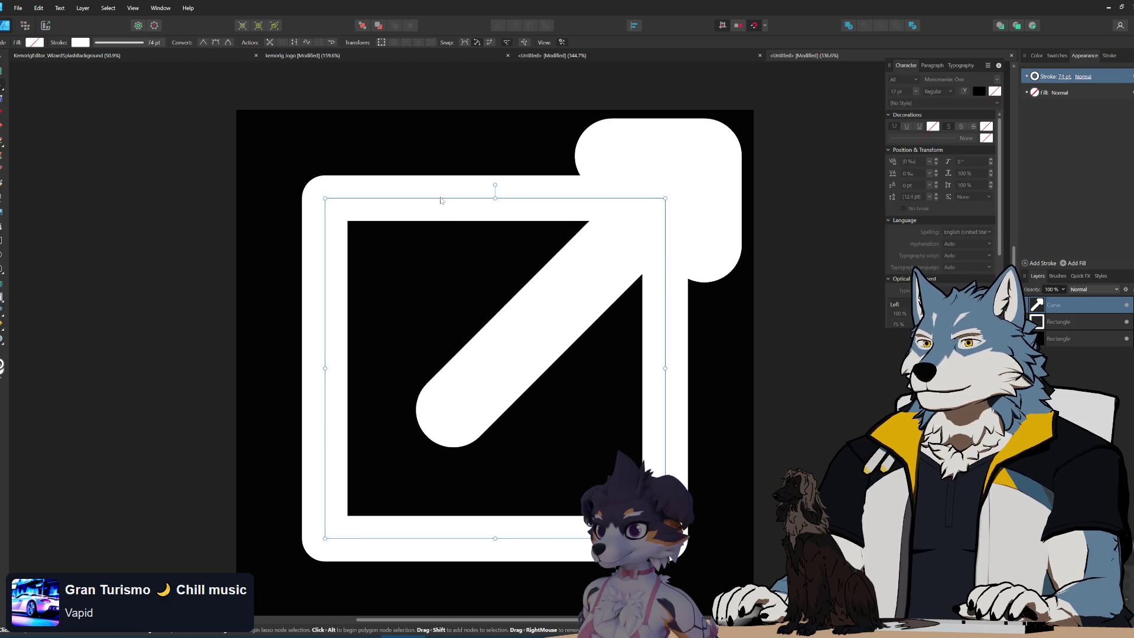
pyautogui.click(325, 366)
pyautogui.moveTo(1065, 79)
pyautogui.scroll(9, 1102, 111)
pyautogui.doubleClick(677, 161)
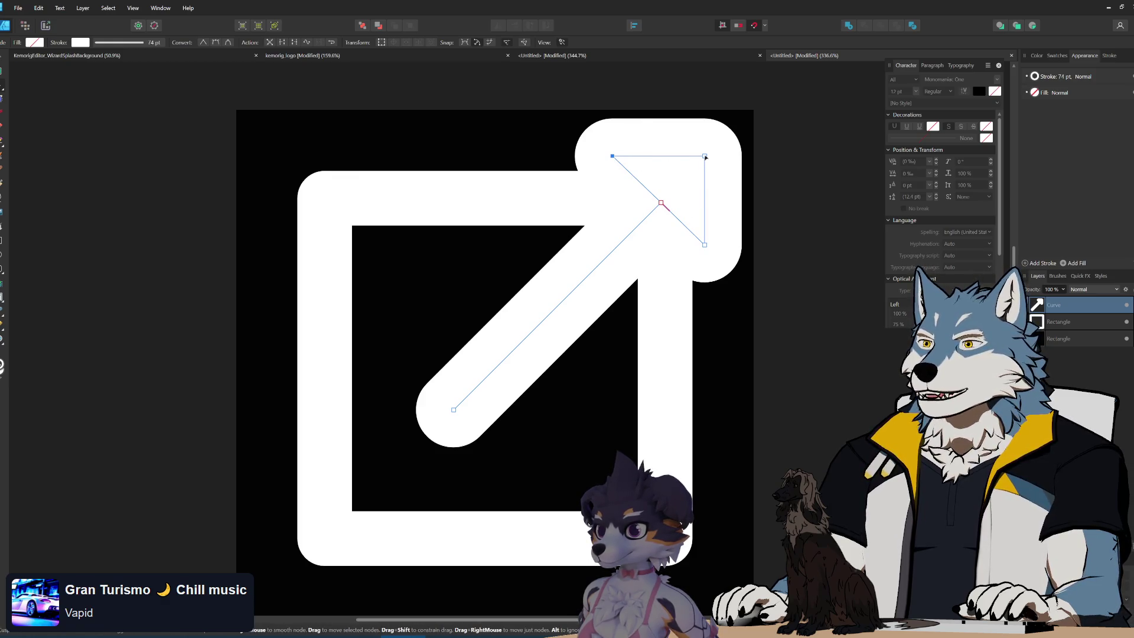
pyautogui.hotkey('ctrl', 'z')
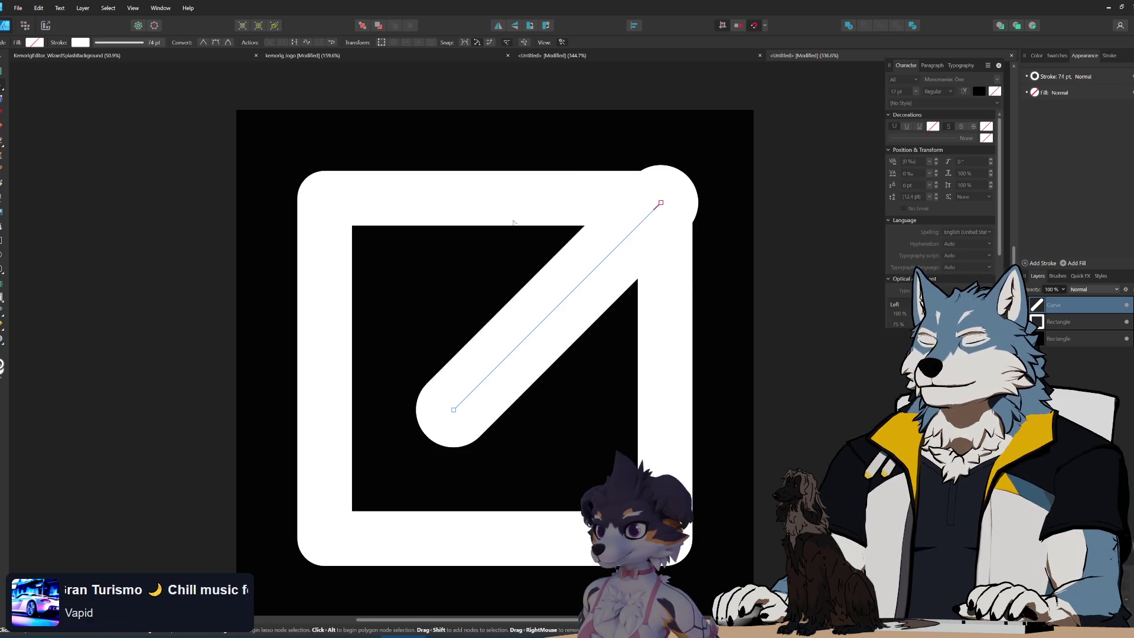
# - Shrink the square frame from its top-left corner and select the diagonal shaft
pyautogui.click(326, 199)
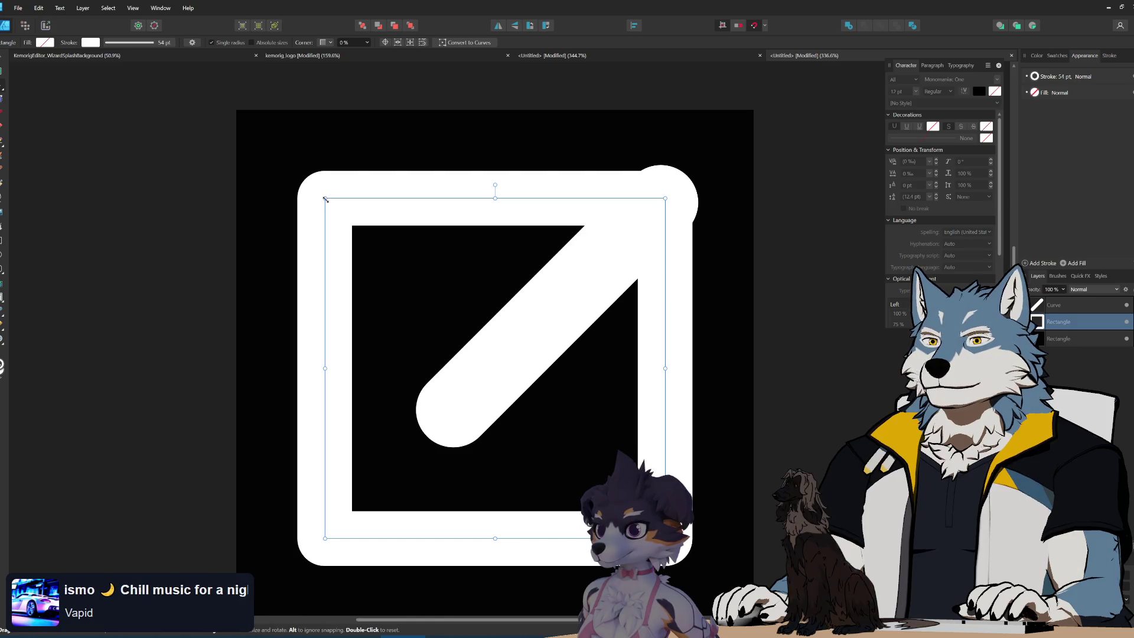
pyautogui.moveTo(325, 199); pyautogui.dragTo(353, 228)
pyautogui.press('a')
pyautogui.click(544, 338)
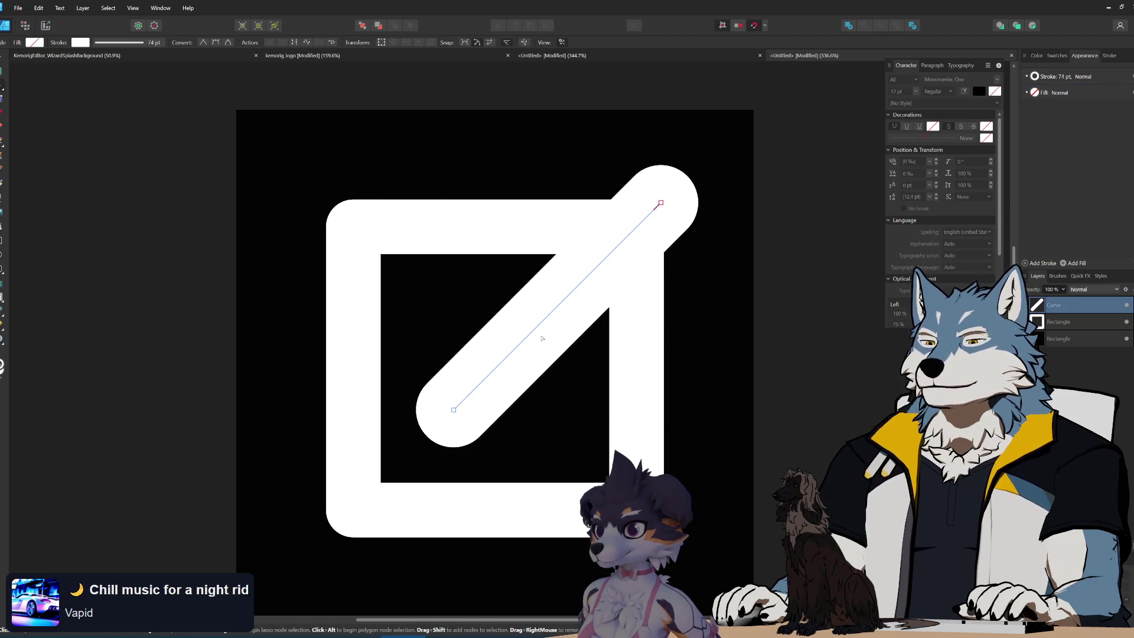
# - Move the diagonal shaft down over the frame and fine-tune it with Shift+arrow nudges
pyautogui.press('v')
pyautogui.moveTo(560, 336); pyautogui.dragTo(556, 349)
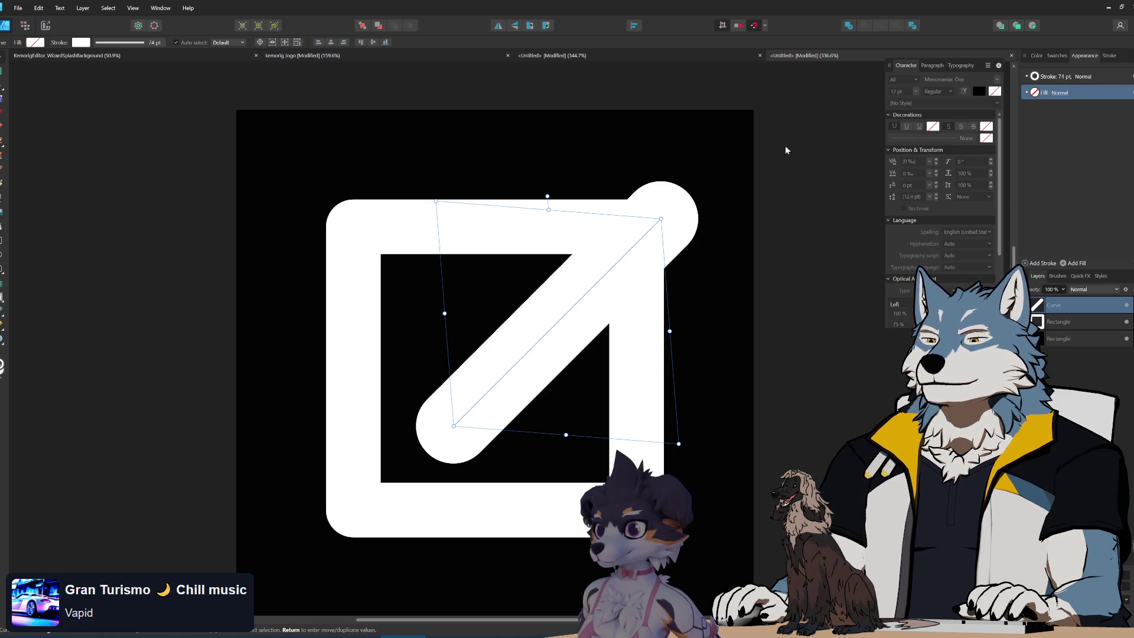
pyautogui.hotkey('shift', 'Up')
pyautogui.hotkey('shift', 'Down')
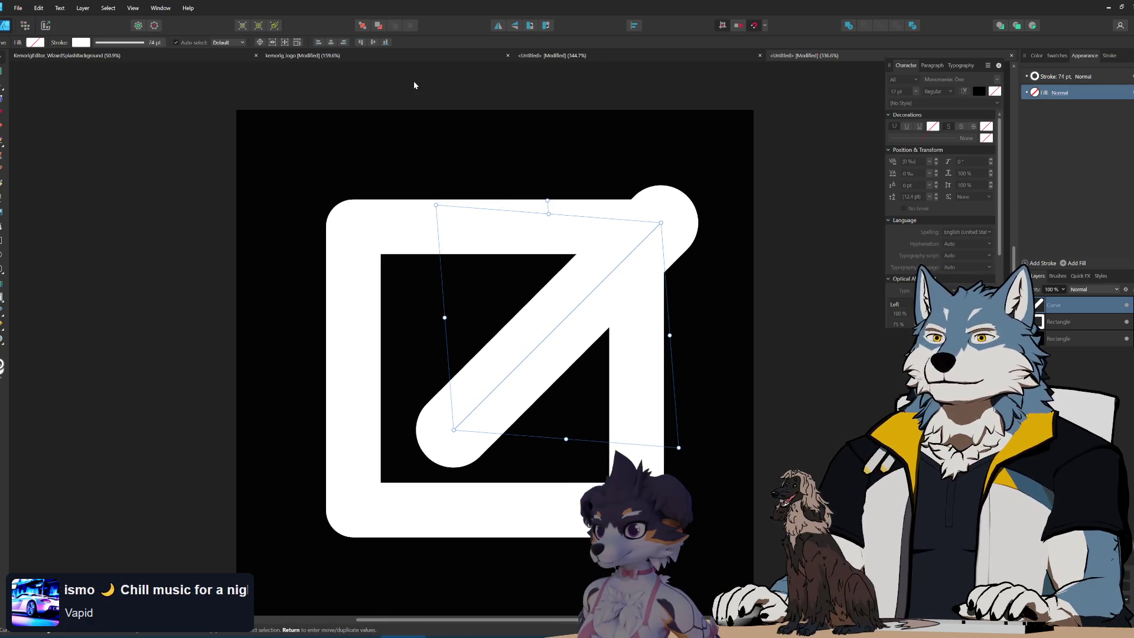
pyautogui.click(31, 194)
pyautogui.click(1, 240)
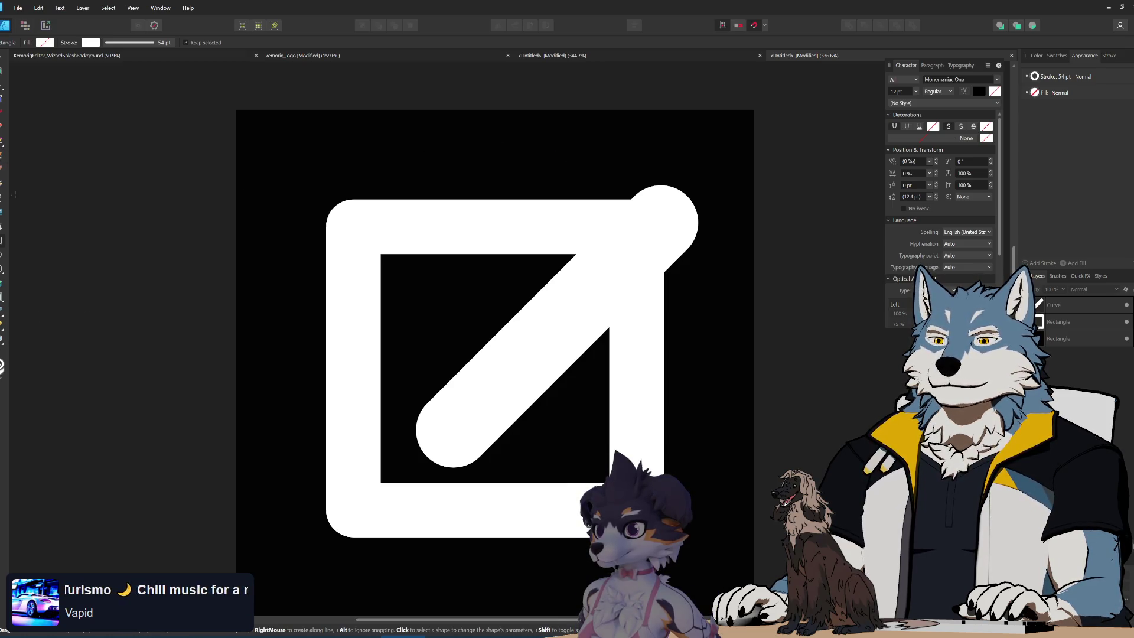
pyautogui.click(1, 127)
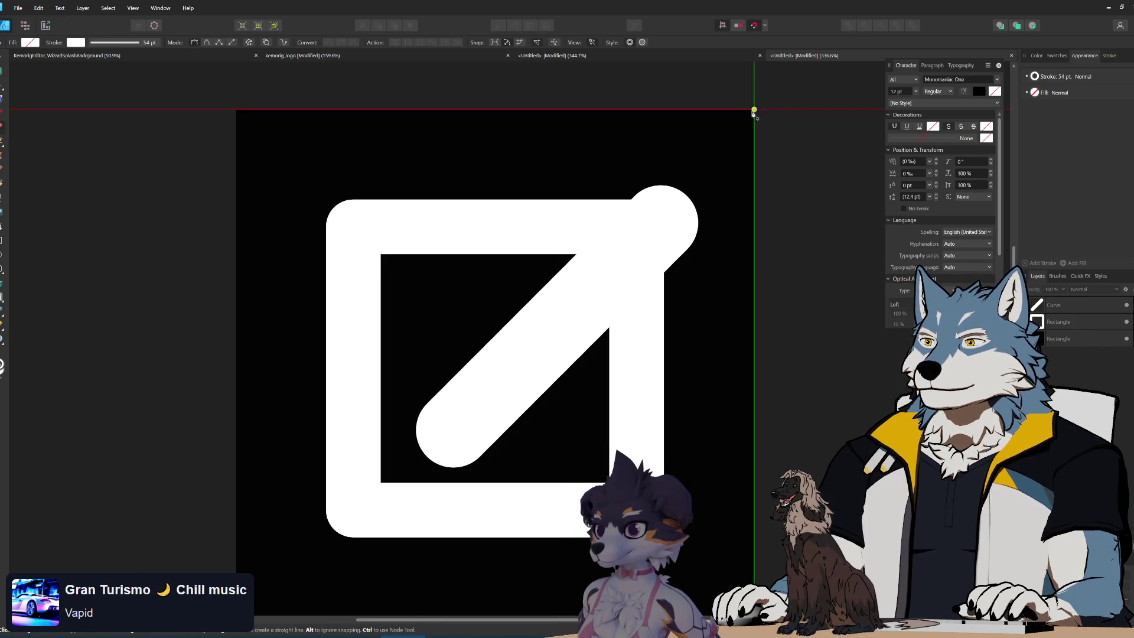
# - Draw a right-angled triangle along the artboard's top and right edges with the Pen tool
pyautogui.click(236, 111)
pyautogui.click(754, 109)
pyautogui.scroll(-2, 706, 291)
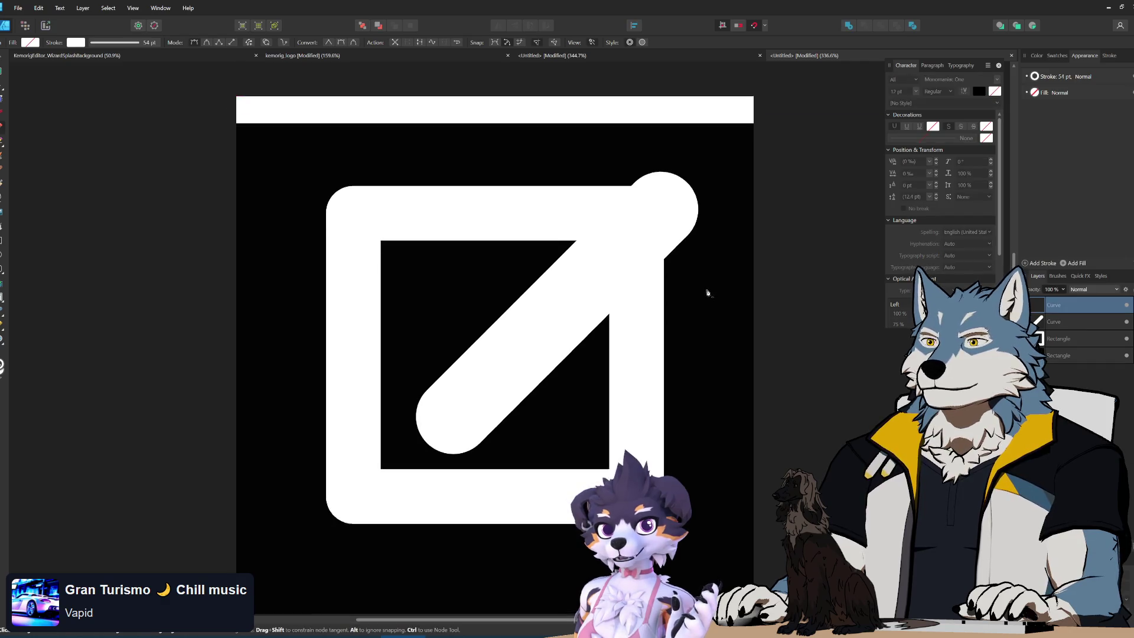
pyautogui.click(754, 572)
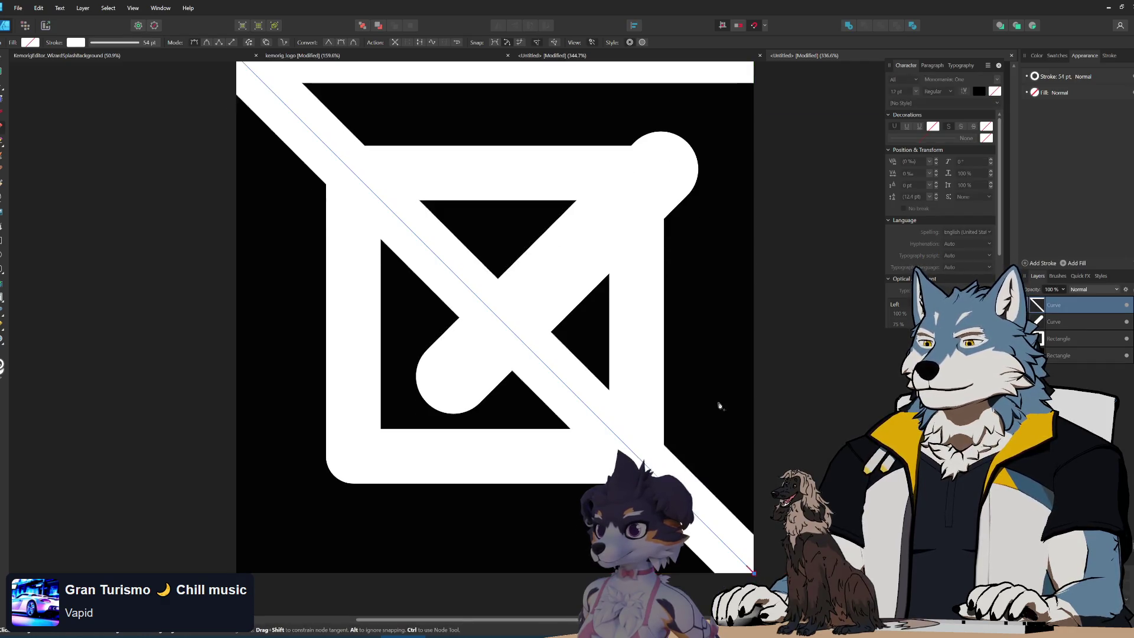
pyautogui.scroll(3, 754, 160)
pyautogui.click(754, 137)
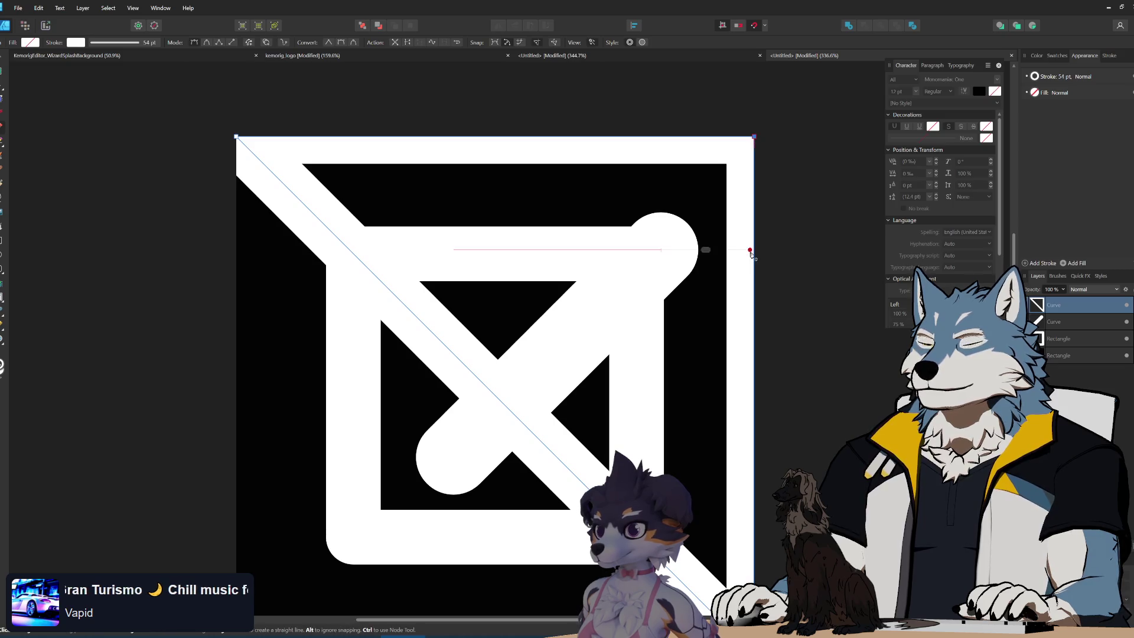
# - Give the triangle a white fill and set its stroke to None
pyautogui.press('v')
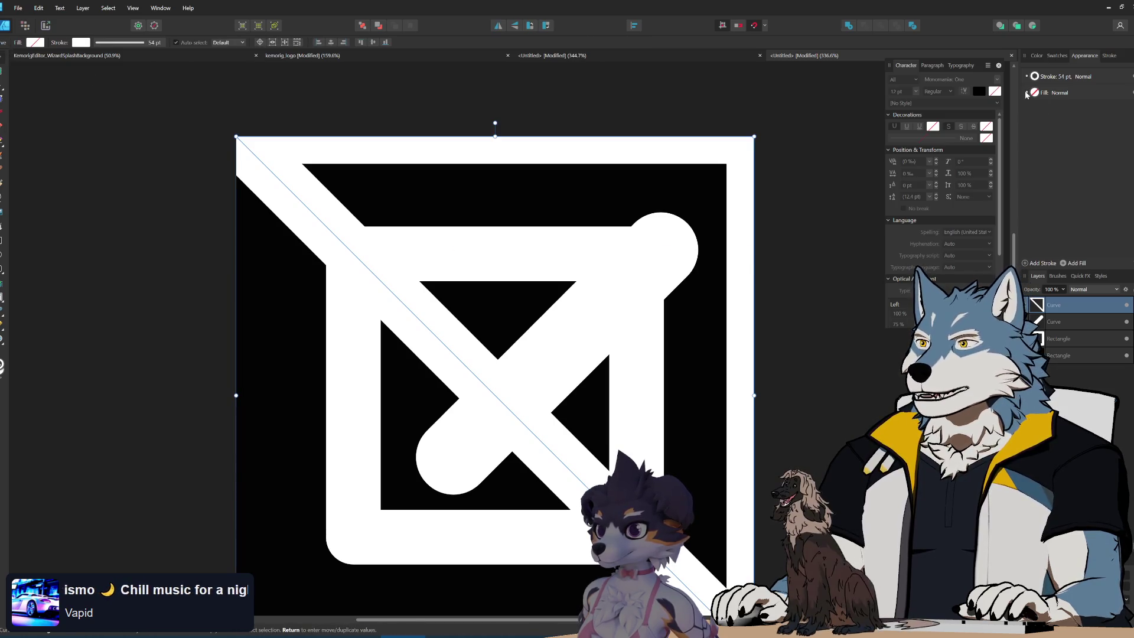
pyautogui.click(1035, 94)
pyautogui.click(1036, 94)
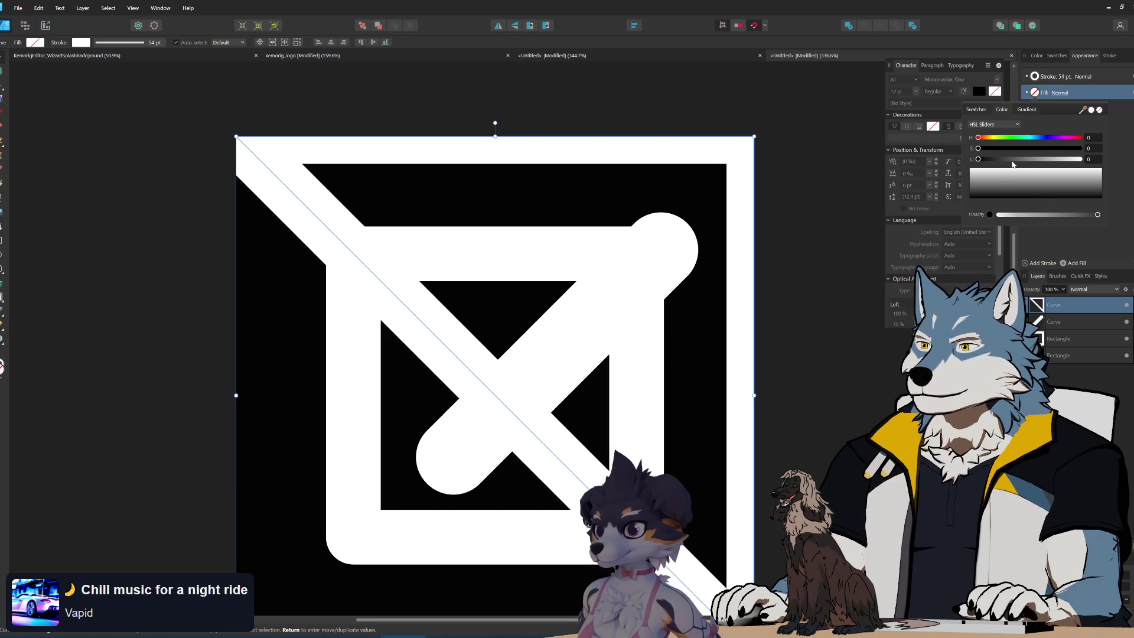
pyautogui.moveTo(983, 163); pyautogui.dragTo(1114, 166)
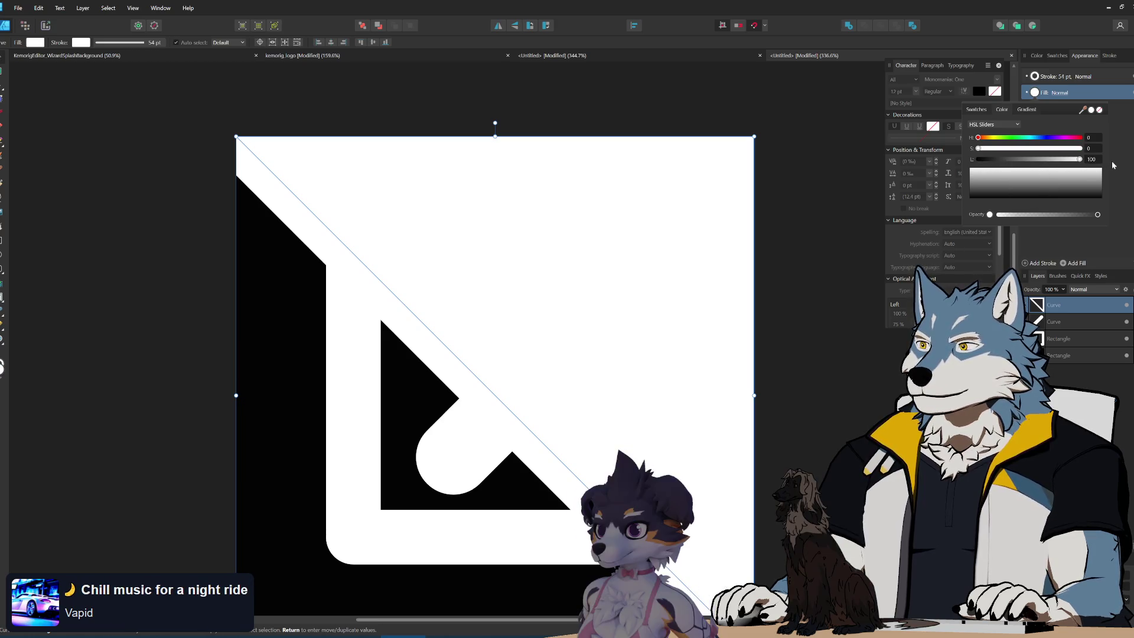
pyautogui.click(1036, 77)
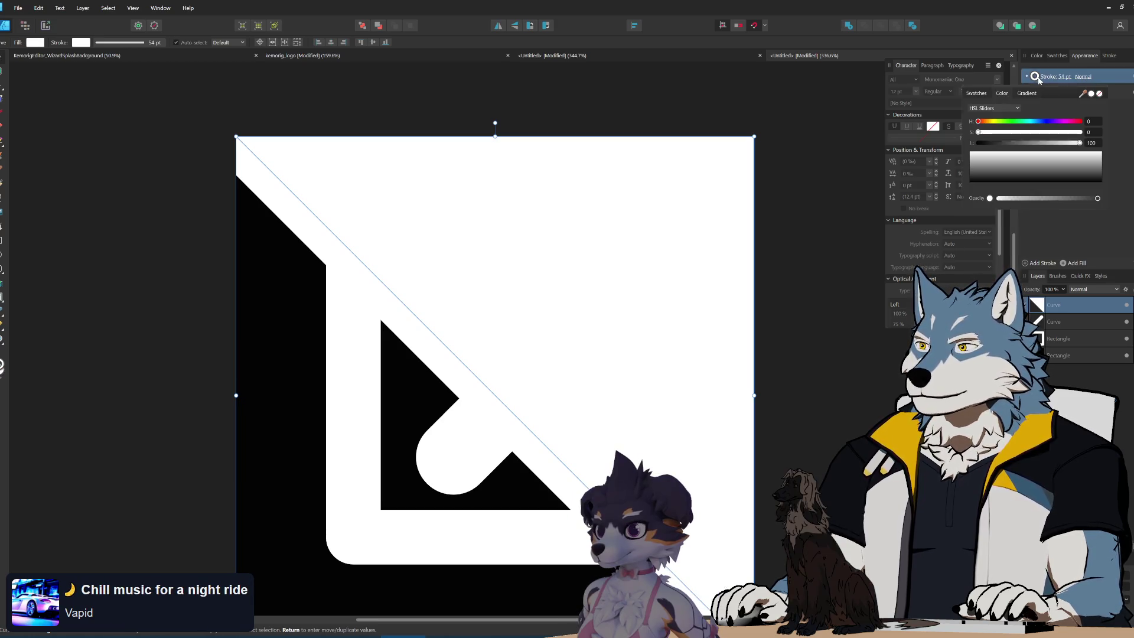
pyautogui.click(1100, 97)
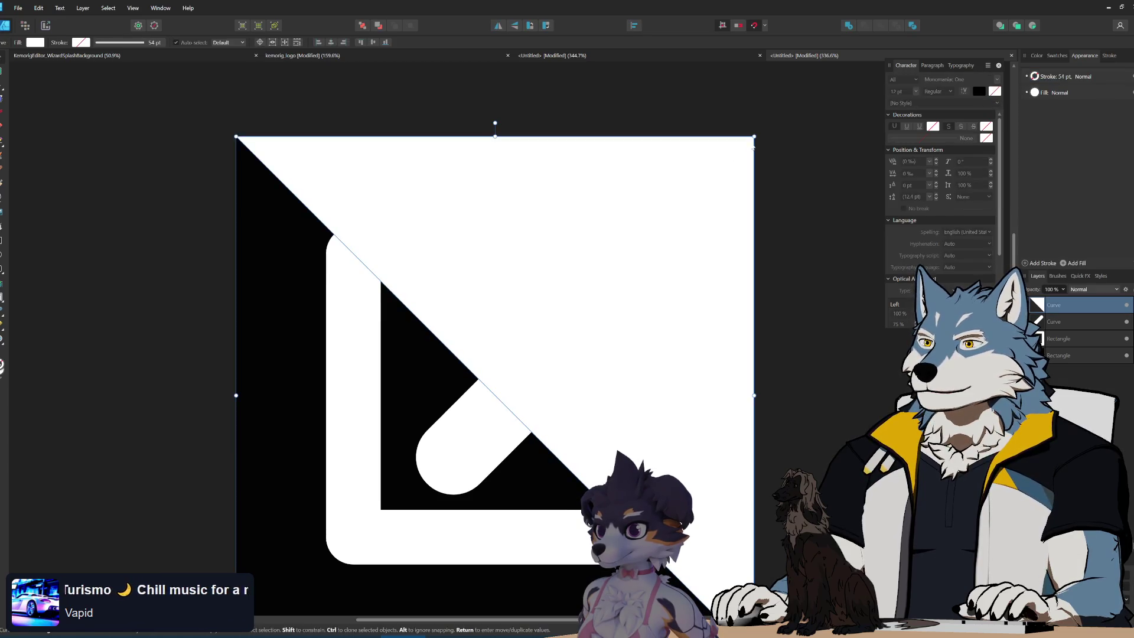
# - Resize the triangle and fit it onto the shaft's top-right end as the arrowhead
pyautogui.moveTo(751, 146)
pyautogui.mouseDown()
pyautogui.moveTo(496, 335)
pyautogui.moveTo(514, 375)
pyautogui.moveTo(486, 405)
pyautogui.mouseUp()
pyautogui.moveTo(450, 471)
pyautogui.mouseDown()
pyautogui.moveTo(730, 185)
pyautogui.moveTo(614, 276)
pyautogui.moveTo(633, 267)
pyautogui.mouseUp()
pyautogui.moveTo(594, 323)
pyautogui.mouseDown()
pyautogui.moveTo(684, 247)
pyautogui.moveTo(670, 247)
pyautogui.moveTo(687, 256)
pyautogui.moveTo(697, 199)
pyautogui.moveTo(712, 194)
pyautogui.moveTo(678, 253)
pyautogui.mouseUp()
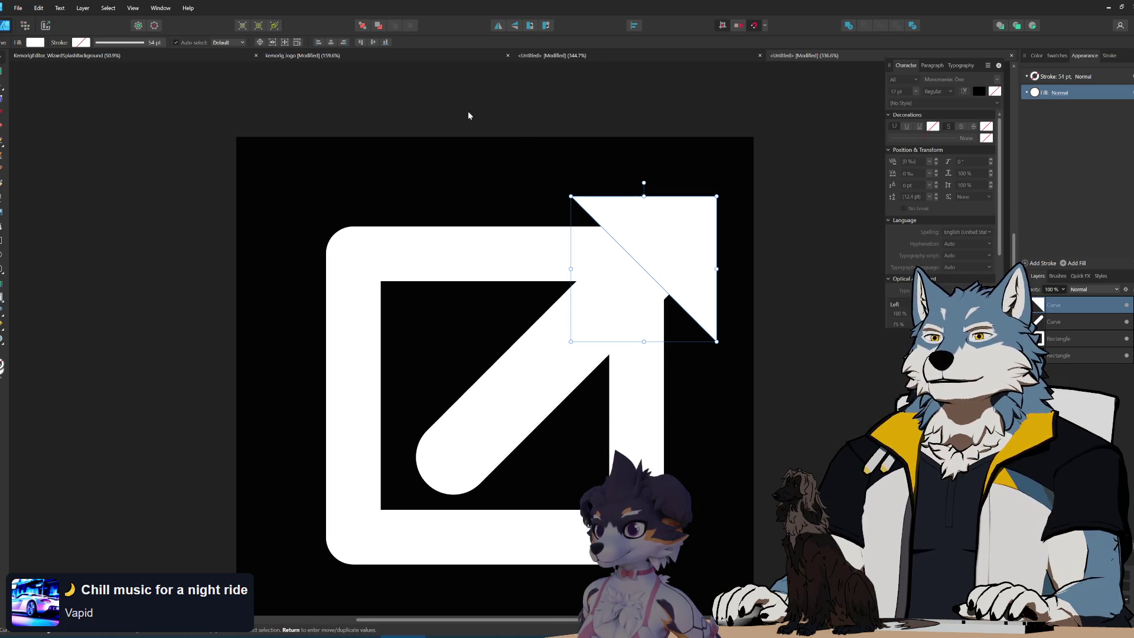
# - Change the arrowhead's outline colour from black to white
pyautogui.click(529, 106)
pyautogui.click(675, 204)
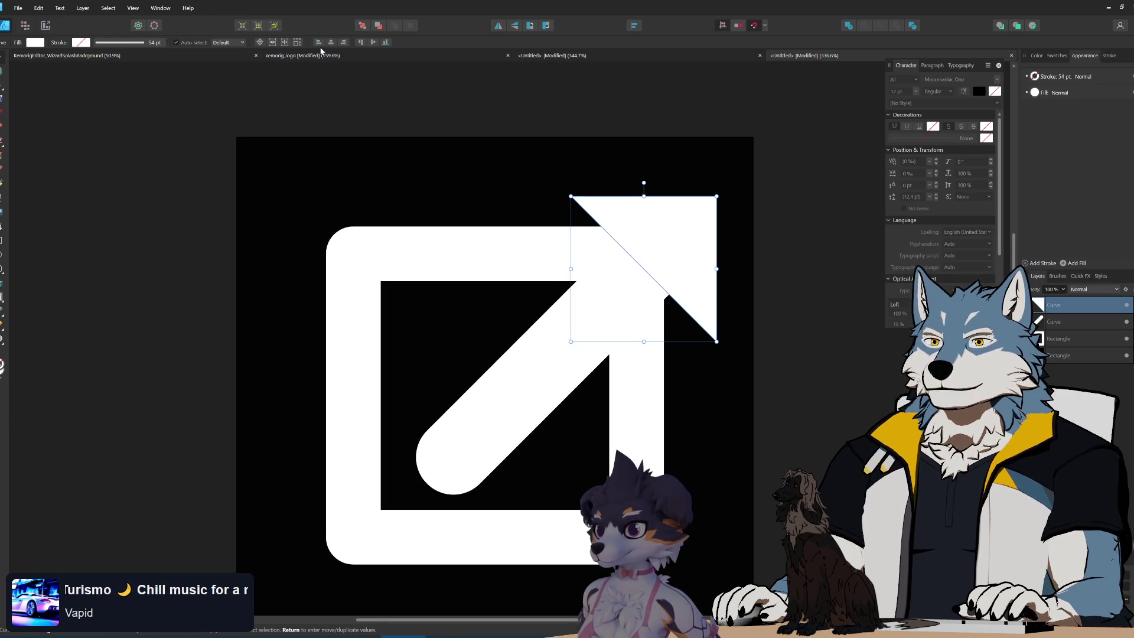
pyautogui.click(1038, 78)
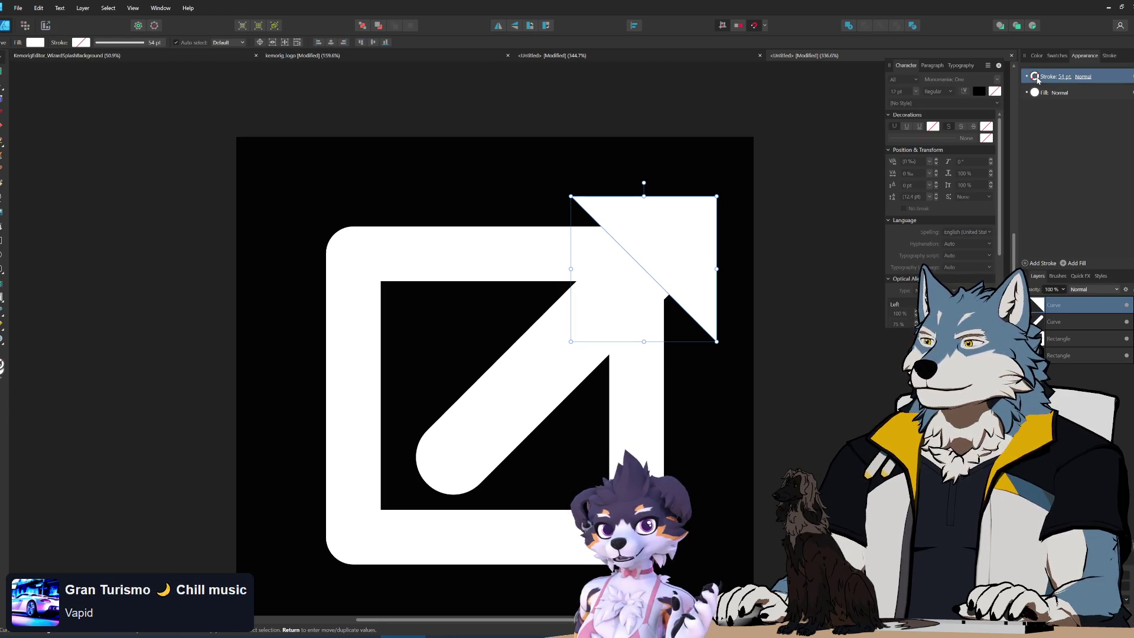
pyautogui.click(1036, 77)
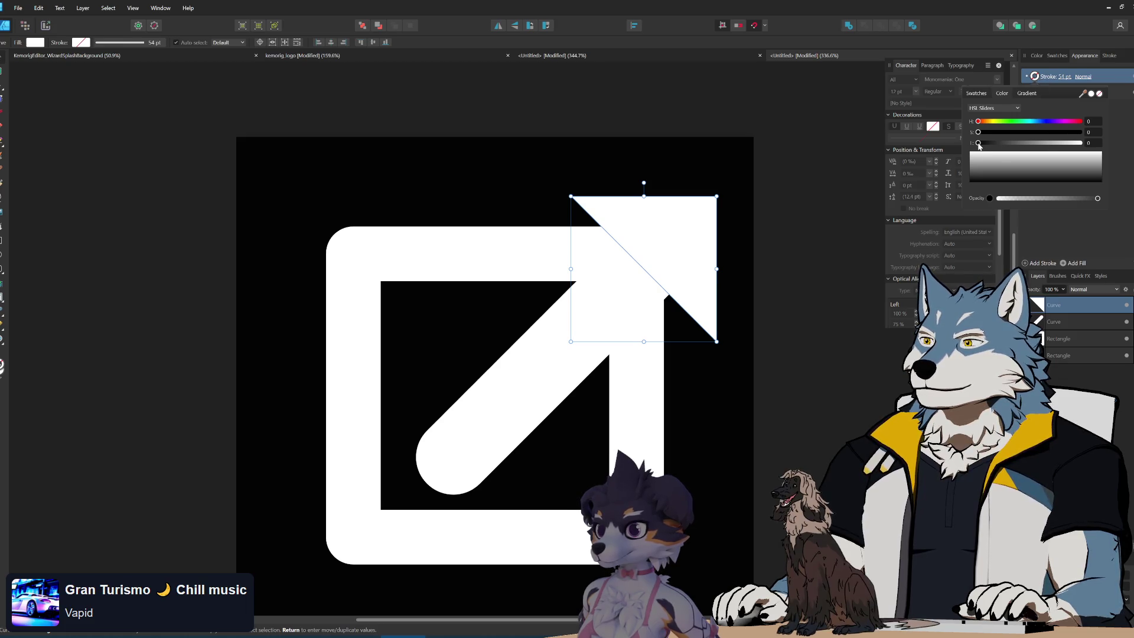
pyautogui.moveTo(979, 144); pyautogui.dragTo(1081, 143)
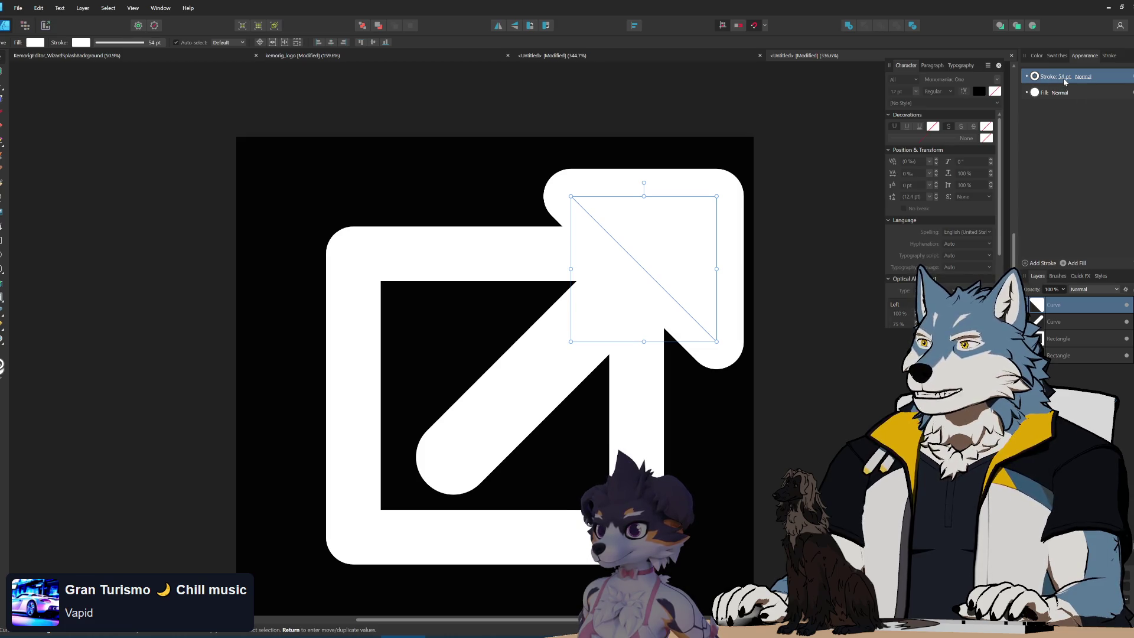
# - Set the arrowhead's outline width to 27 pt and deselect it
pyautogui.click(1061, 78)
pyautogui.scroll(3, 1101, 105)
pyautogui.scroll(-20, 1102, 107)
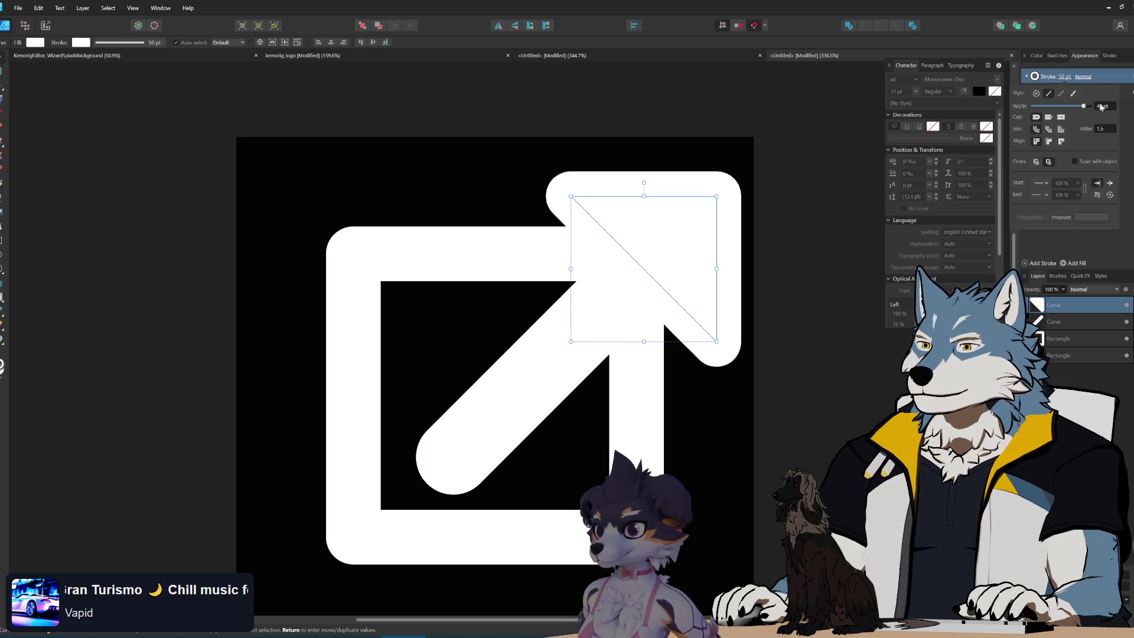
pyautogui.scroll(-14, 1101, 106)
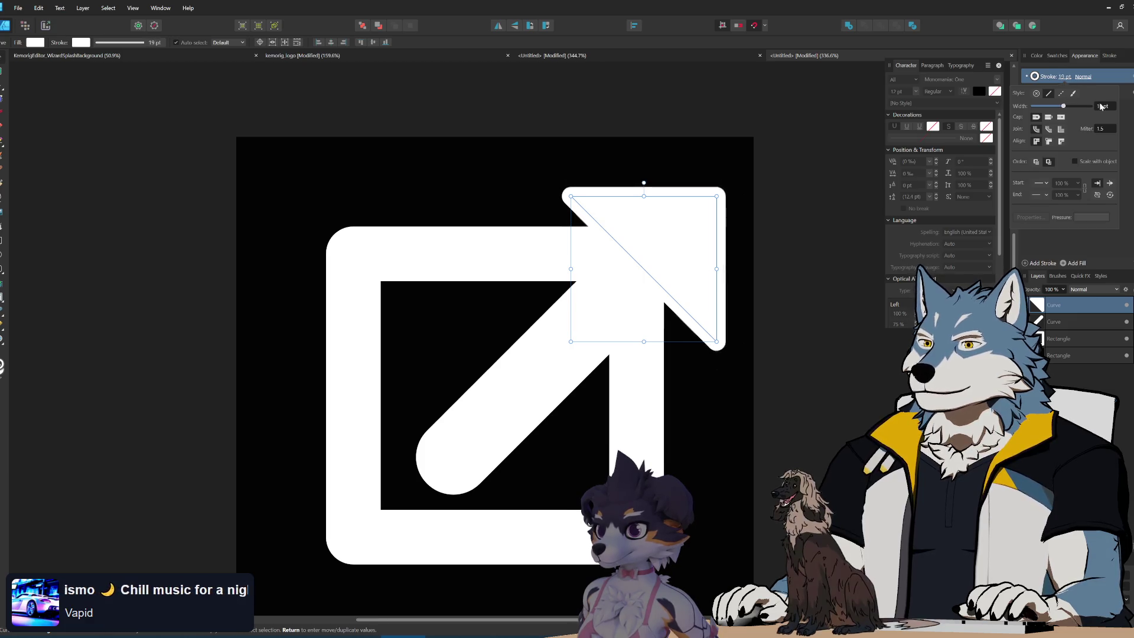
pyautogui.scroll(3, 1102, 108)
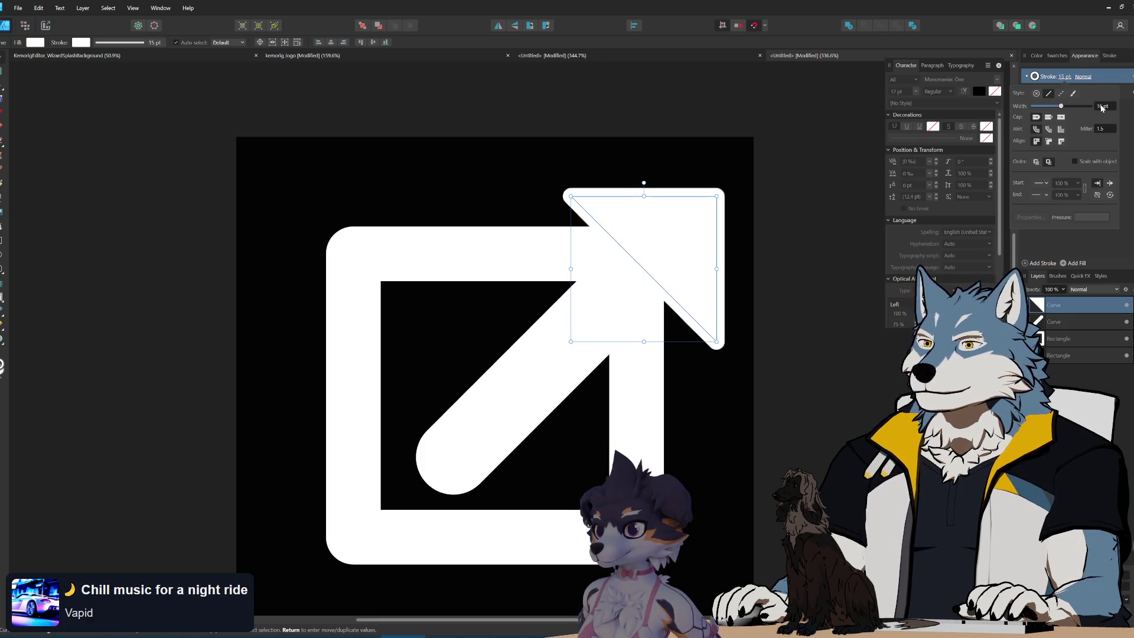
pyautogui.click(835, 354)
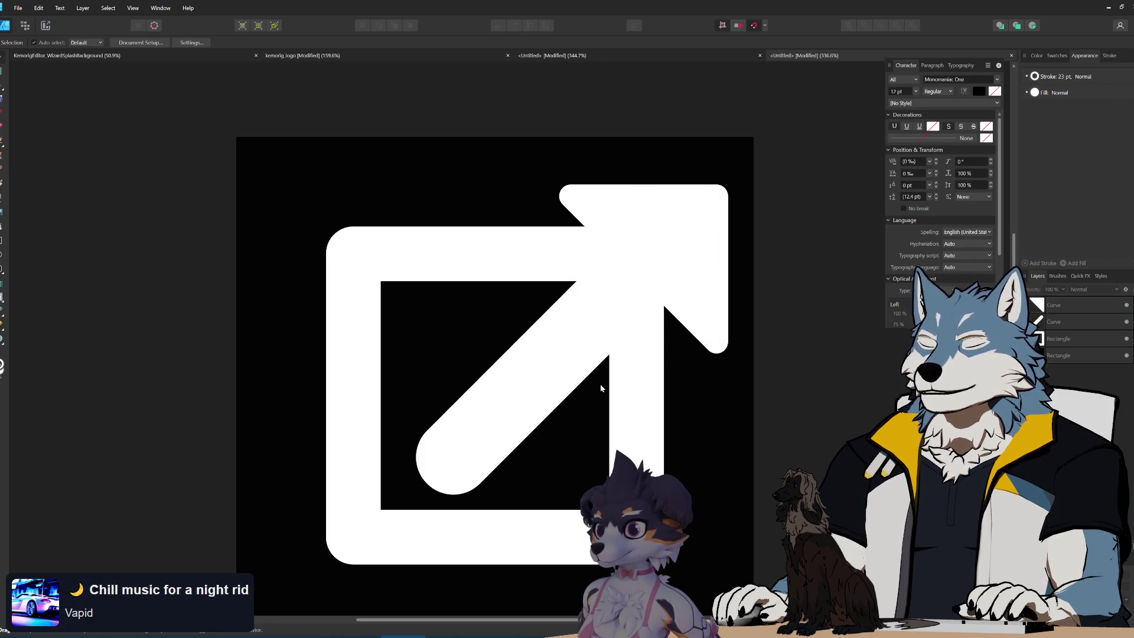
# - Select the rounded square frame's Rectangle layer
pyautogui.scroll(-5, 557, 381)
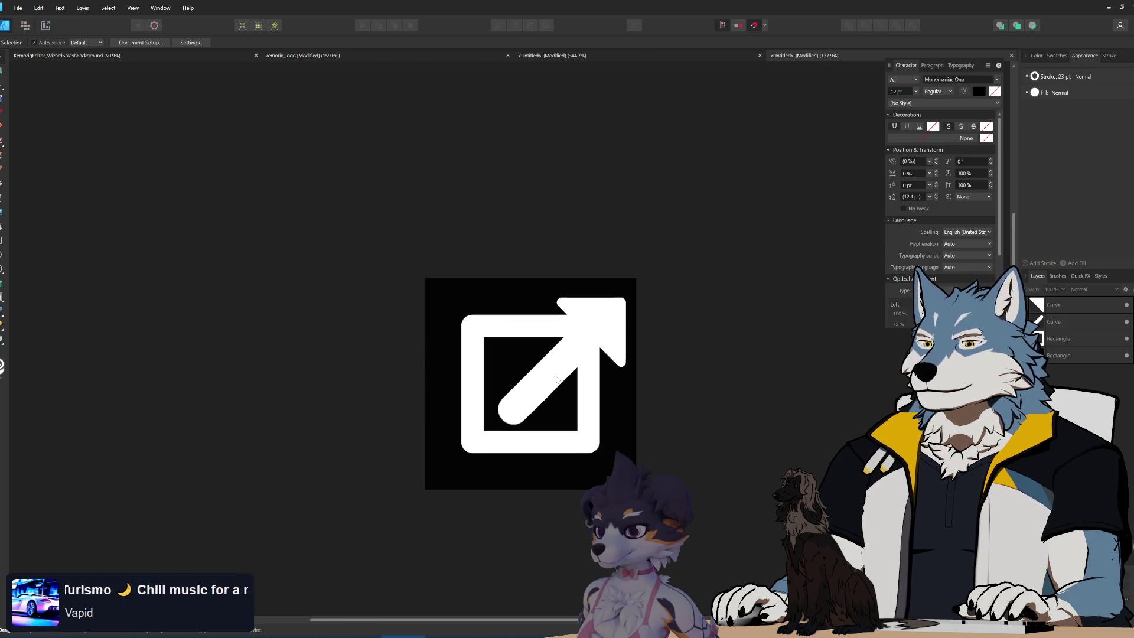
pyautogui.scroll(4, 557, 381)
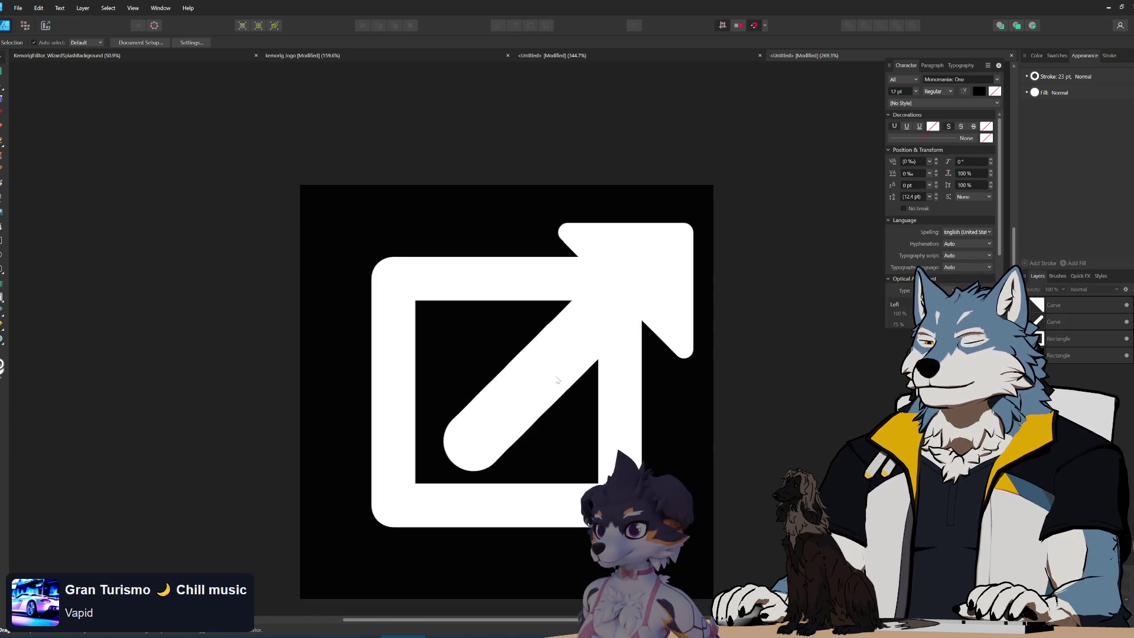
pyautogui.click(471, 277)
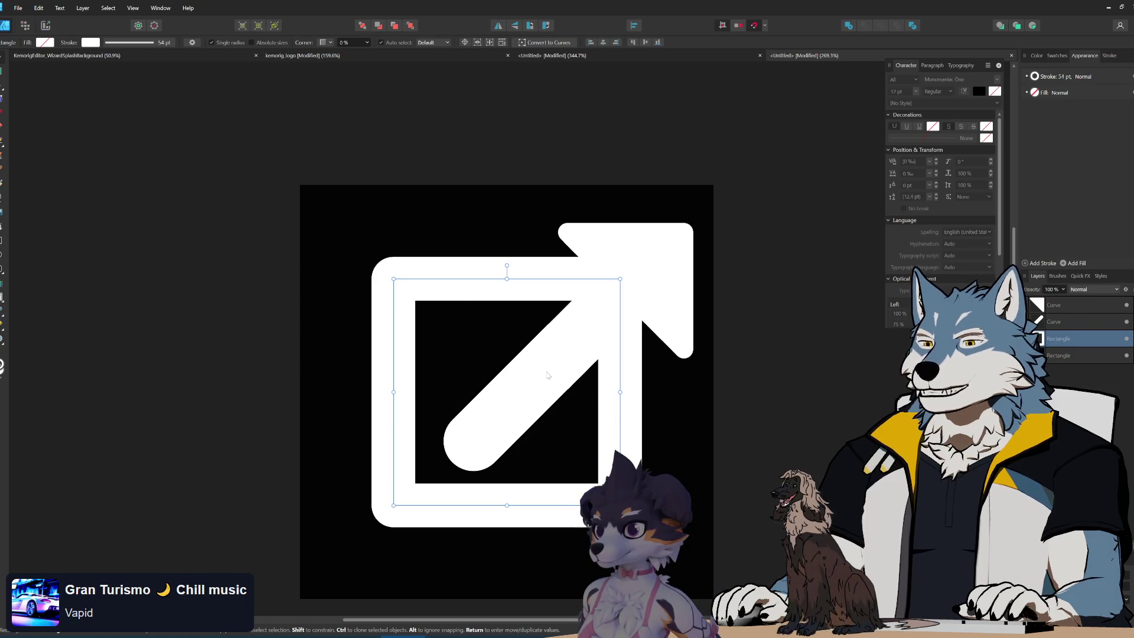
pyautogui.click(535, 409)
pyautogui.scroll(1, 516, 451)
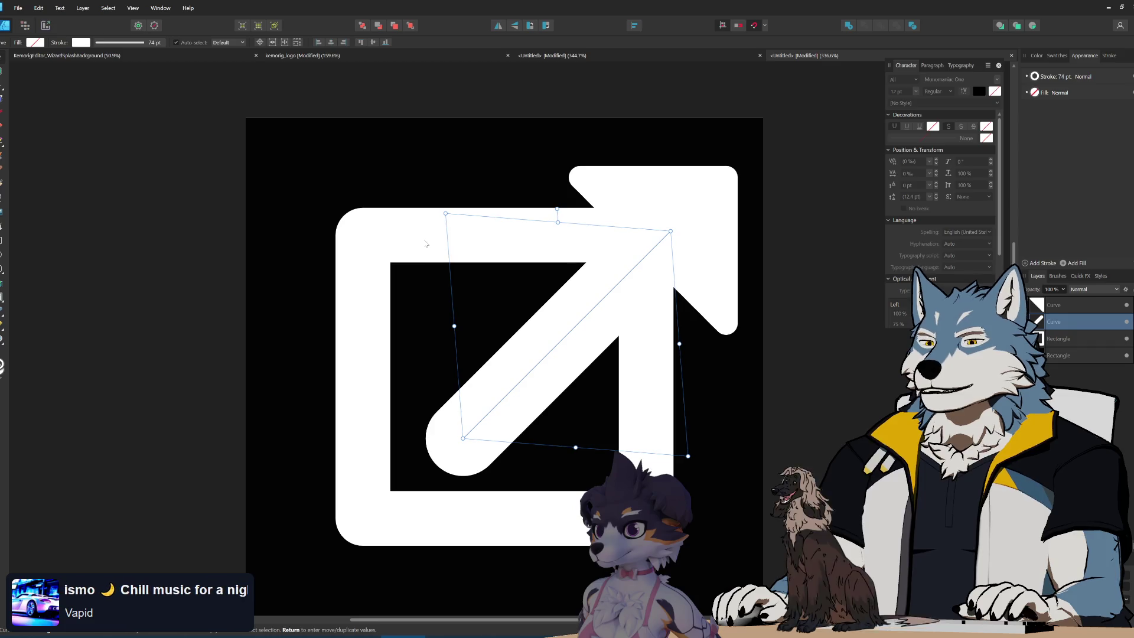
pyautogui.click(529, 263)
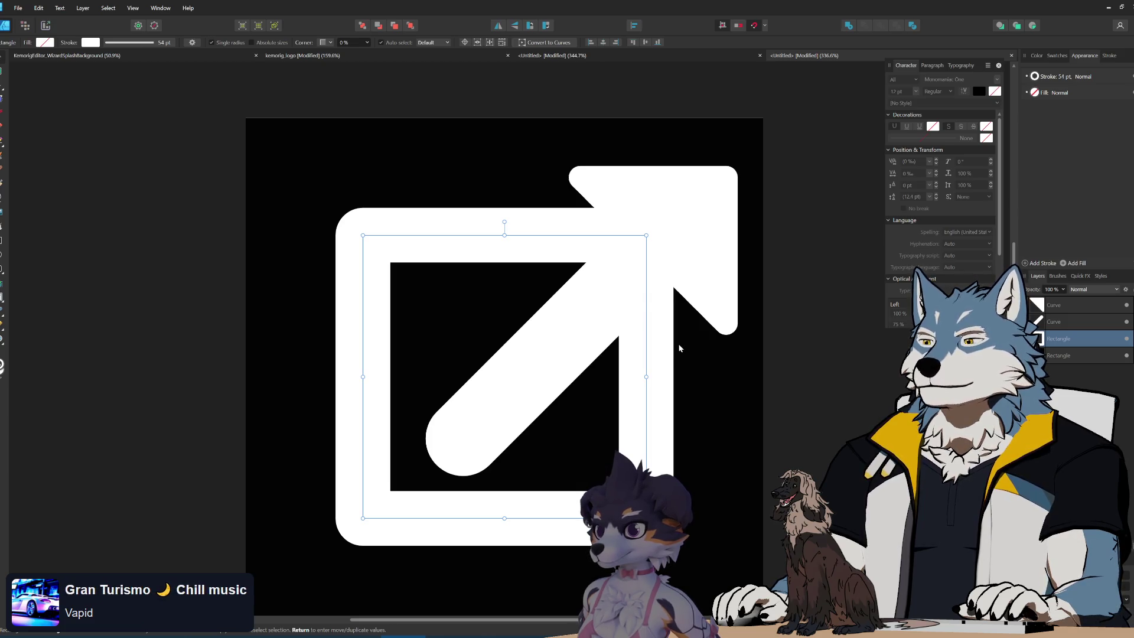
pyautogui.scroll(-2, 642, 319)
pyautogui.scroll(-3, 642, 319)
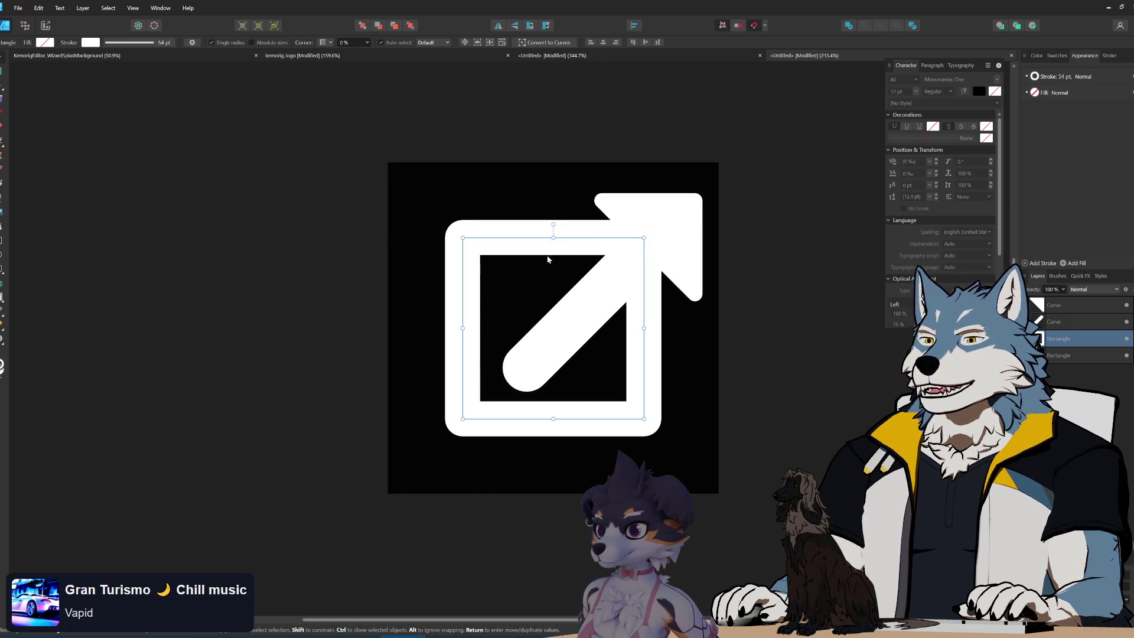
pyautogui.scroll(3, 606, 273)
pyautogui.scroll(-2, 577, 256)
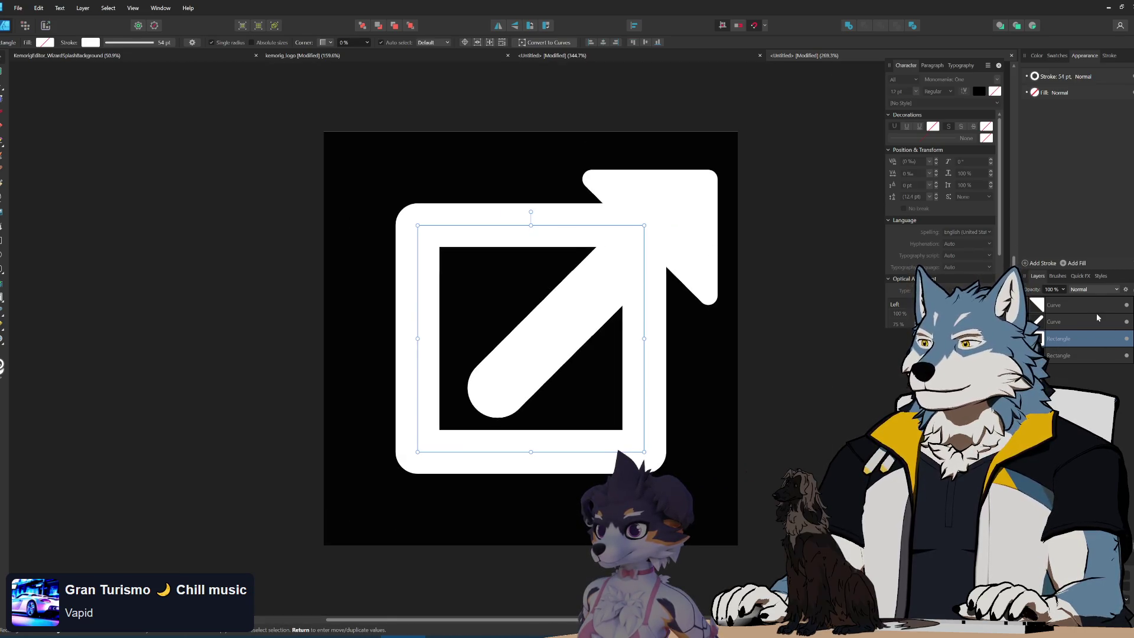
# - Lower the frame's layer opacity to 54% so it shows grey behind the arrow
pyautogui.click(1057, 92)
pyautogui.moveTo(1063, 289); pyautogui.dragTo(1036, 302)
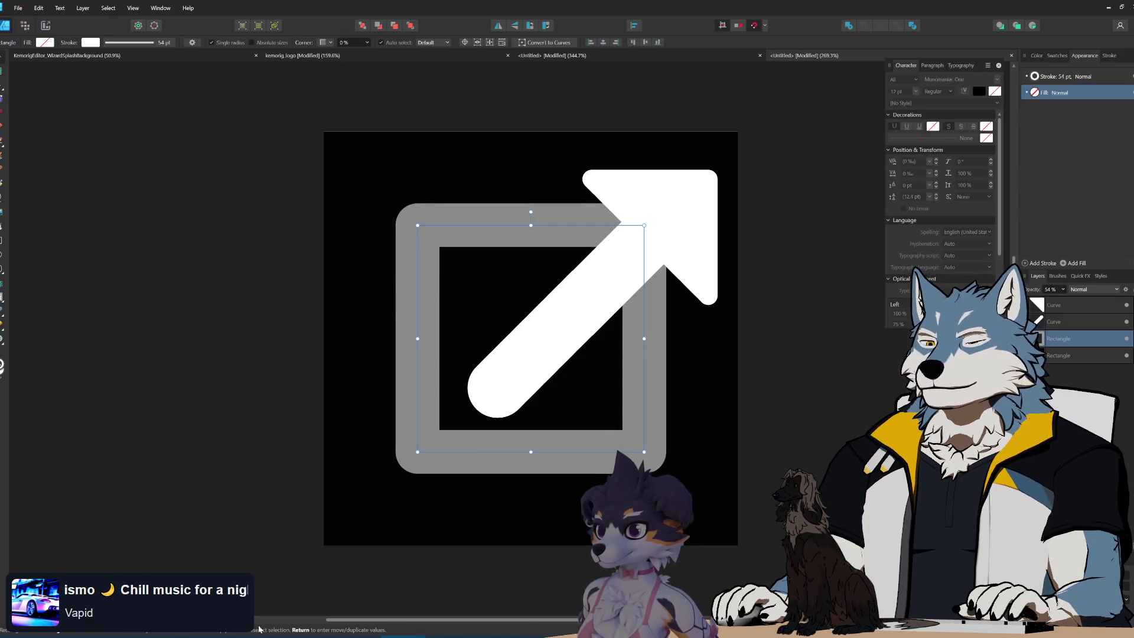
pyautogui.hotkey('alt', 'Tab')
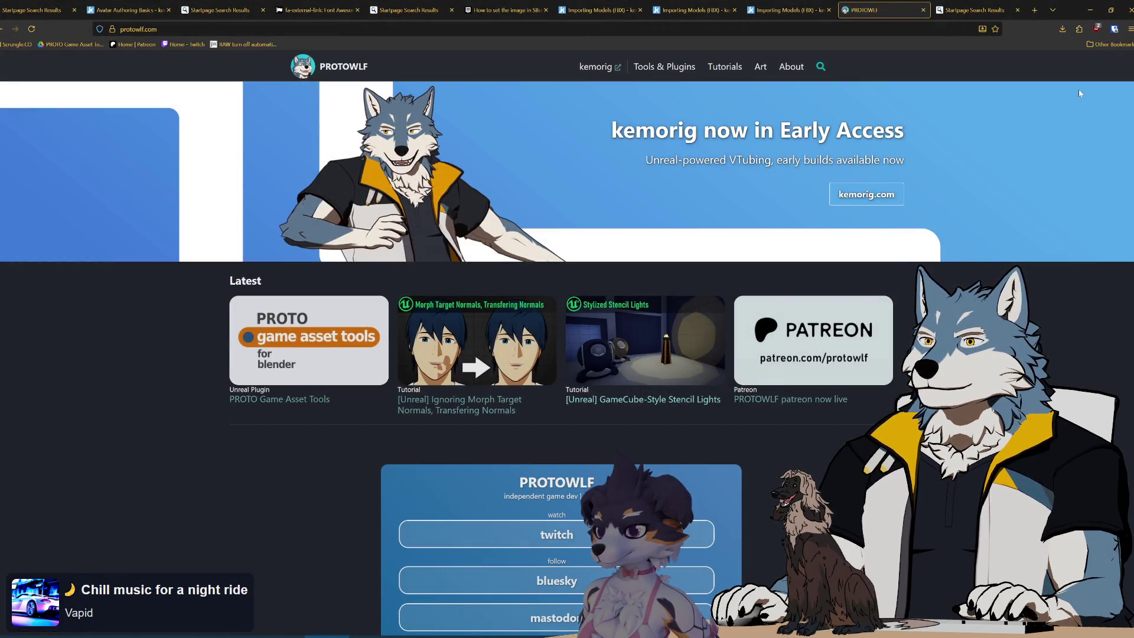
pyautogui.hotkey('alt', 'Tab')
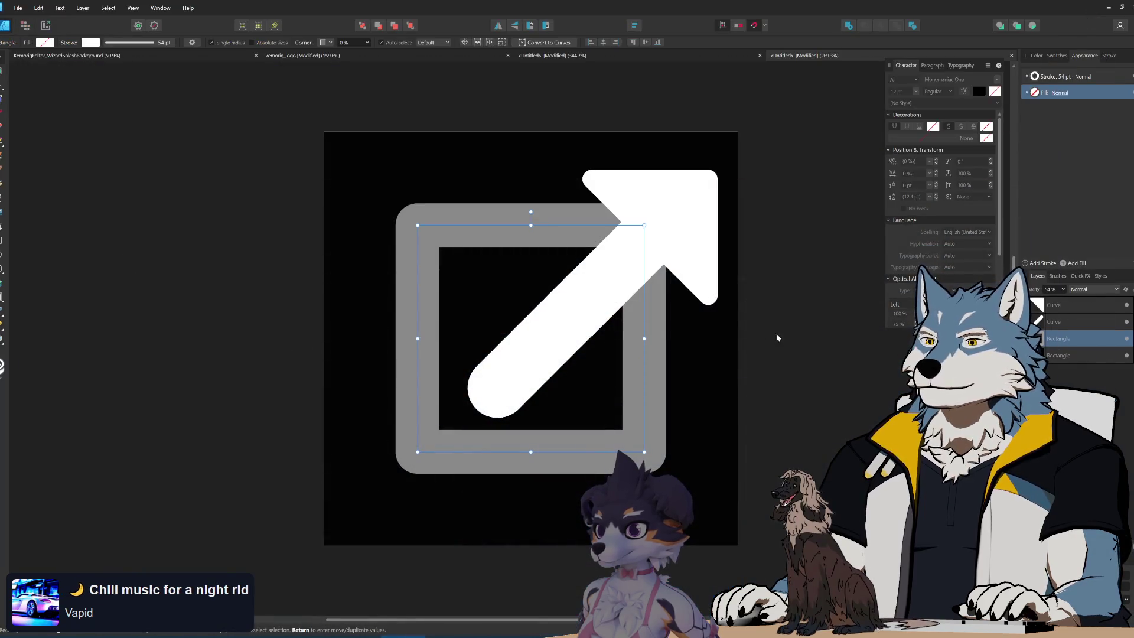
# - Nudge the arrowhead slightly left and down
pyautogui.click(680, 224)
pyautogui.scroll(1, 632, 324)
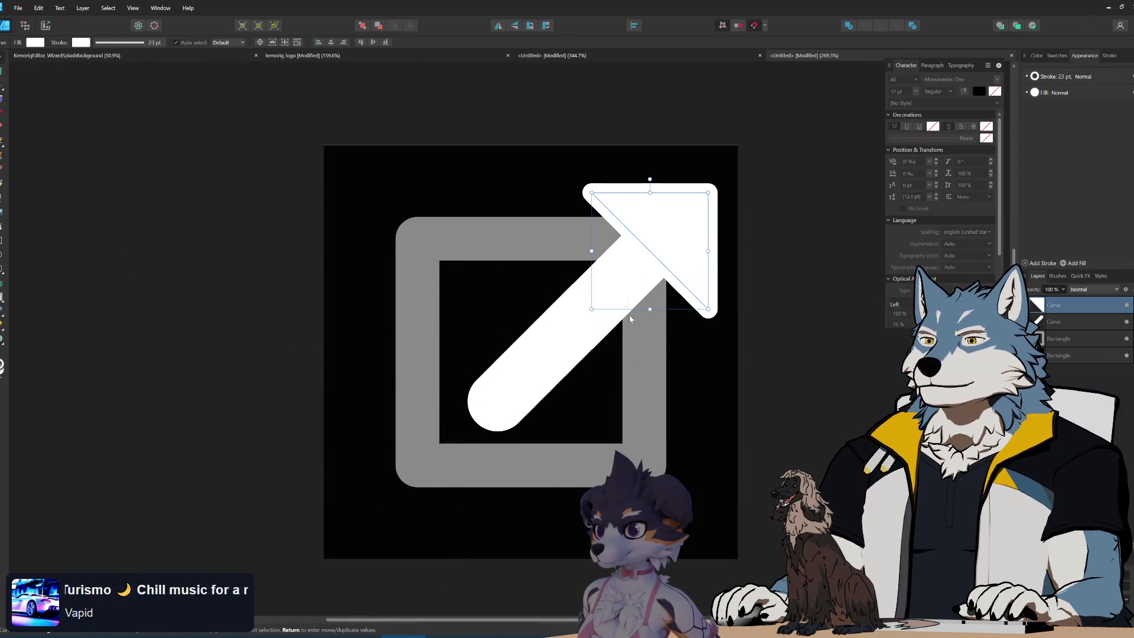
pyautogui.moveTo(622, 289); pyautogui.dragTo(613, 299)
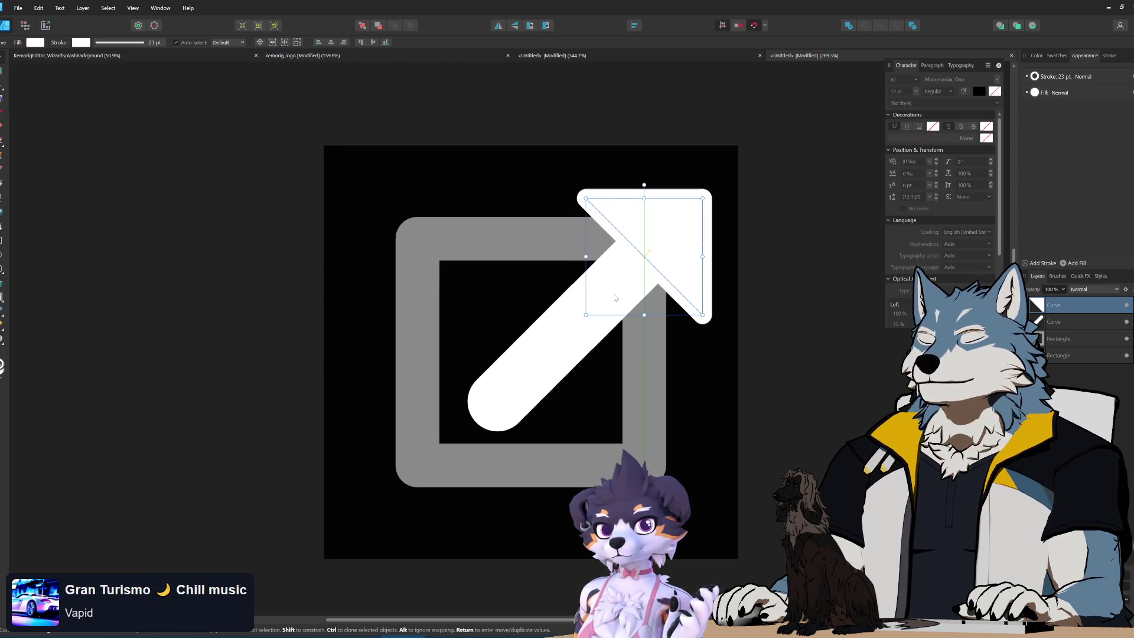
pyautogui.click(784, 310)
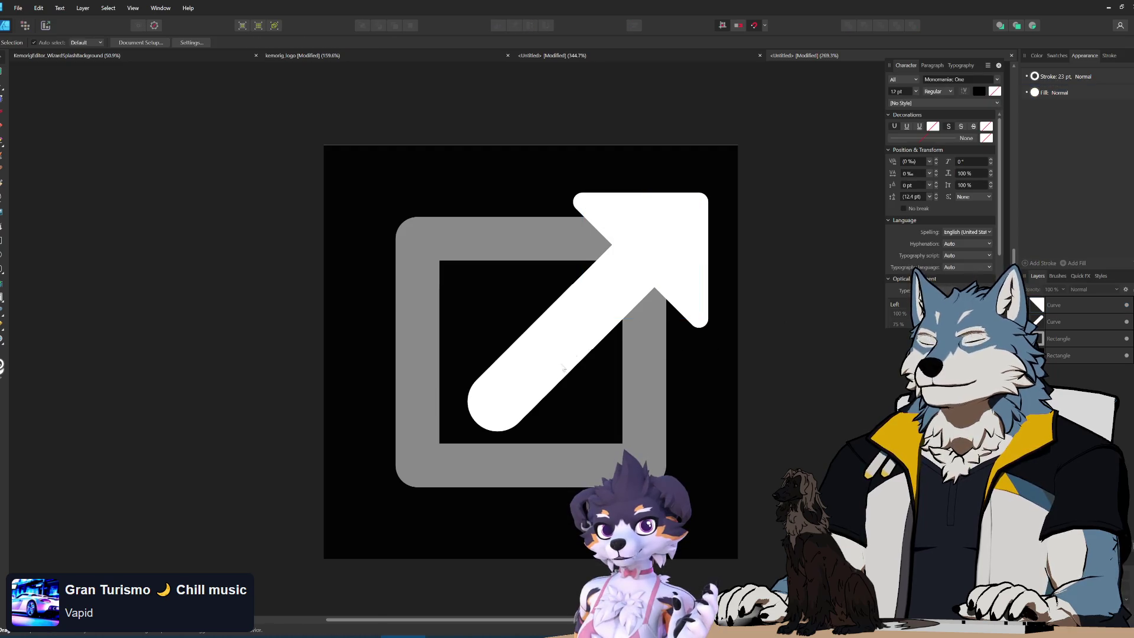
pyautogui.scroll(1, 567, 362)
# - Trace an open Pen path over the frame's top, left, bottom and partway up its right side
pyautogui.click(1076, 336)
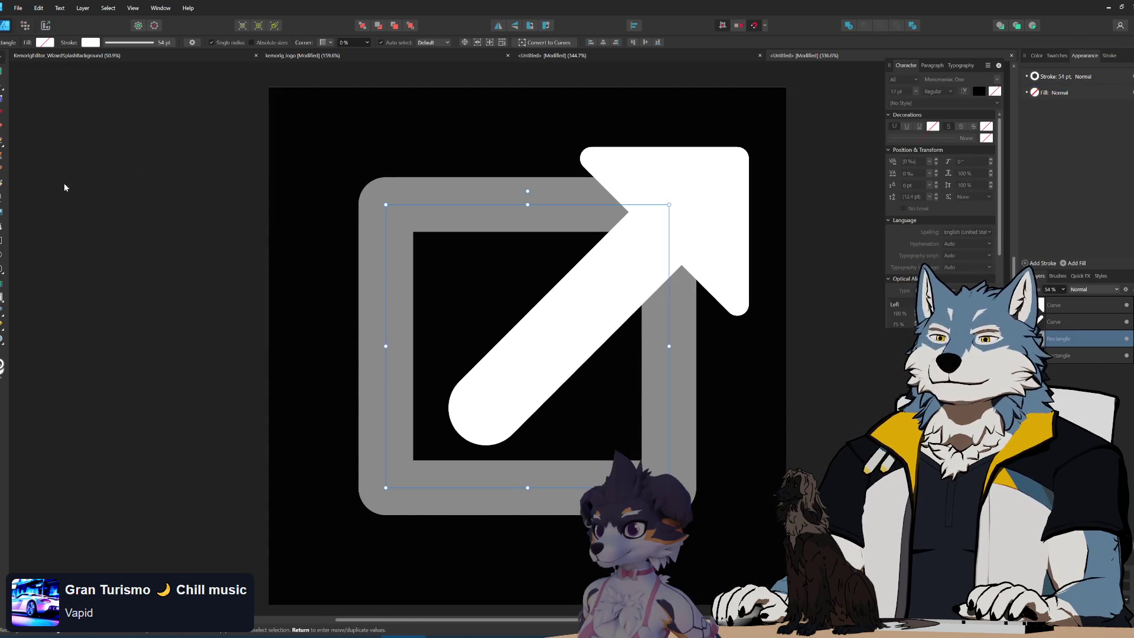
pyautogui.press('p')
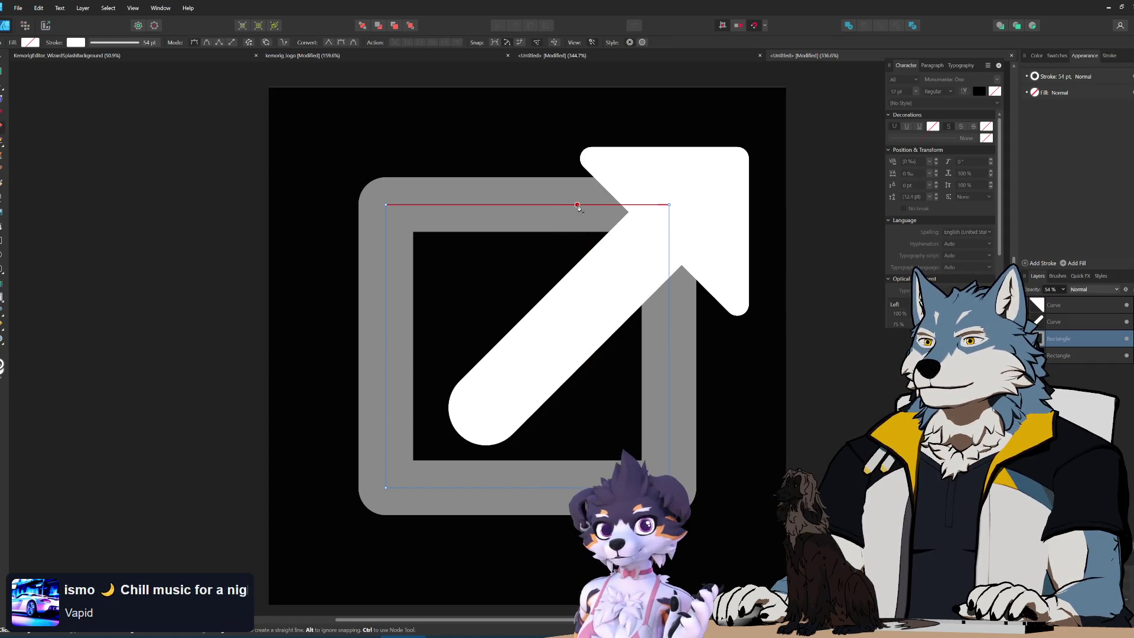
pyautogui.click(583, 206)
pyautogui.click(386, 205)
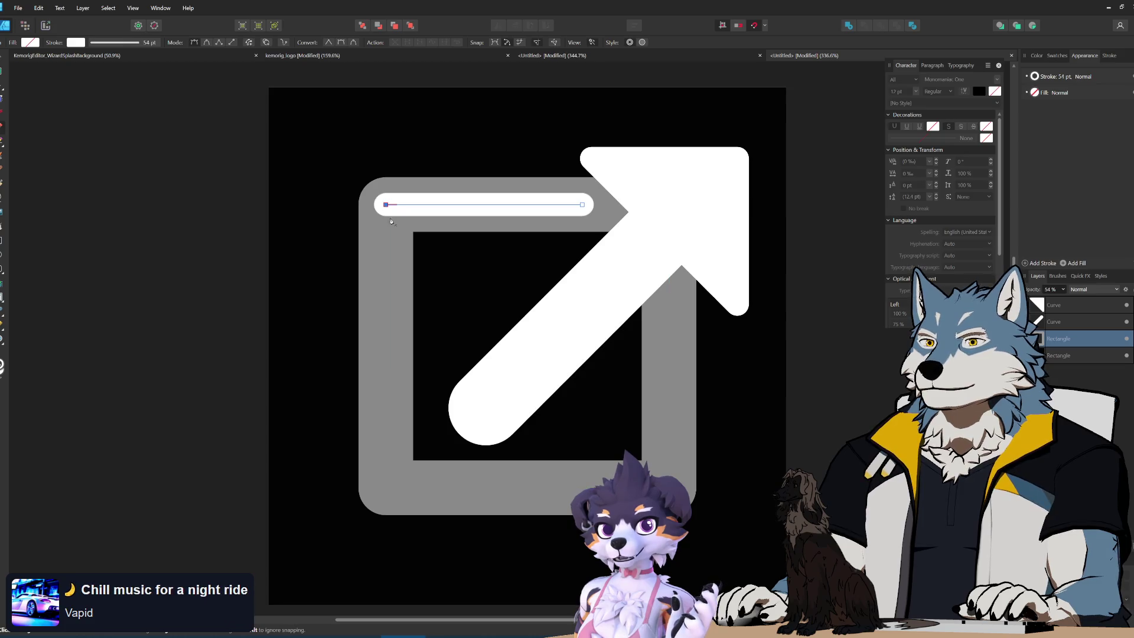
pyautogui.click(386, 488)
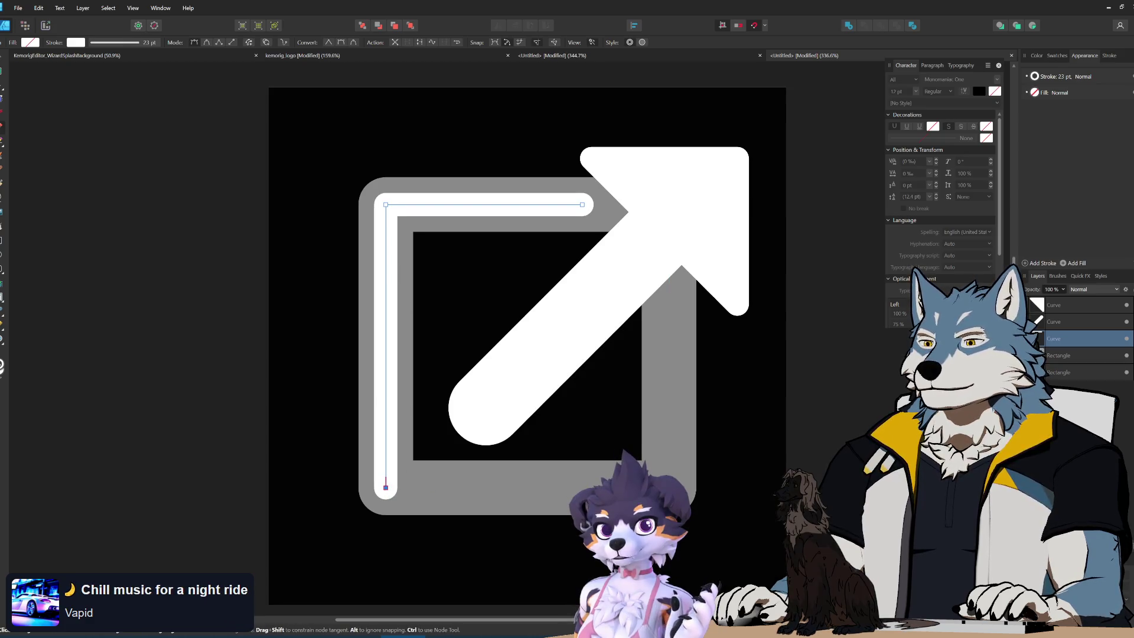
pyautogui.click(667, 488)
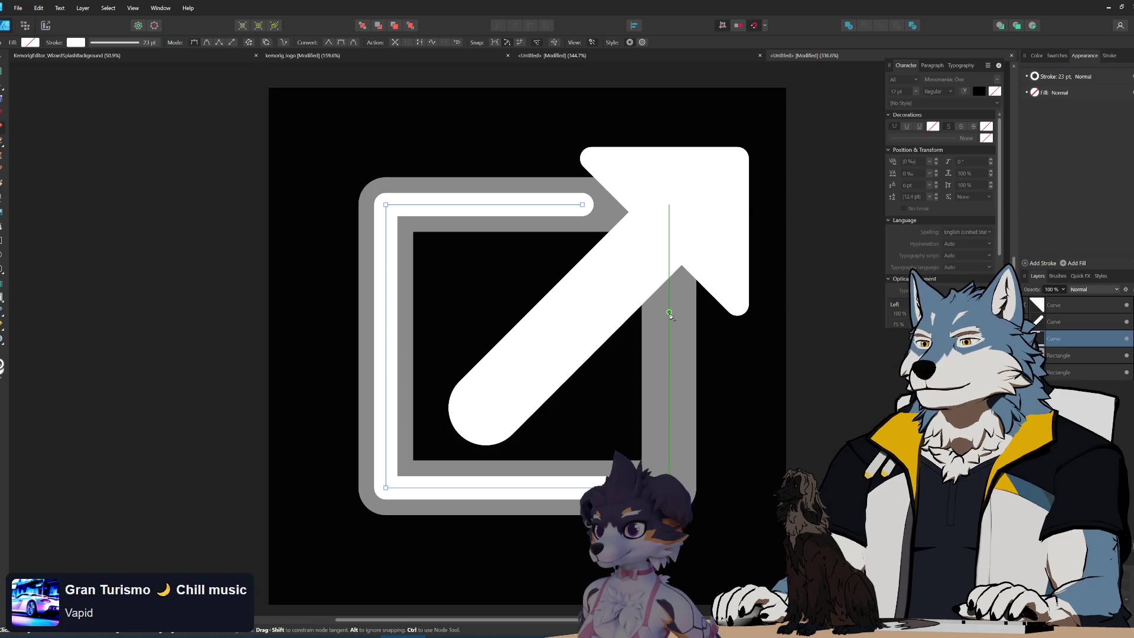
pyautogui.click(670, 316)
pyautogui.press('v')
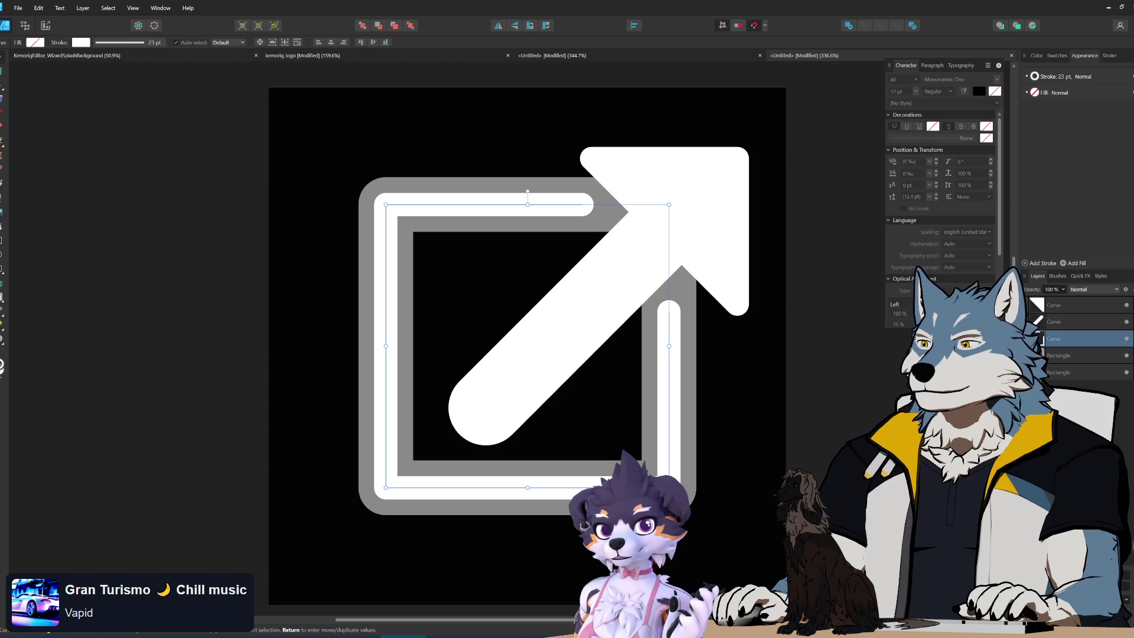
# - Thicken the new traced line's stroke slightly
pyautogui.click(1064, 77)
pyautogui.scroll(13, 1103, 107)
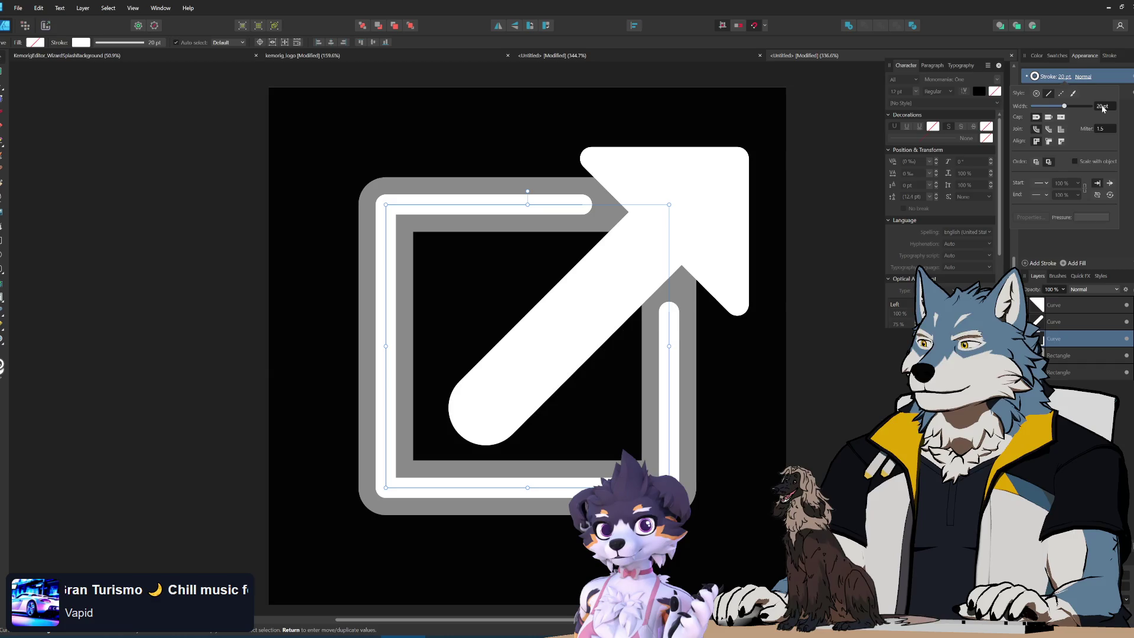
pyautogui.scroll(17, 1102, 109)
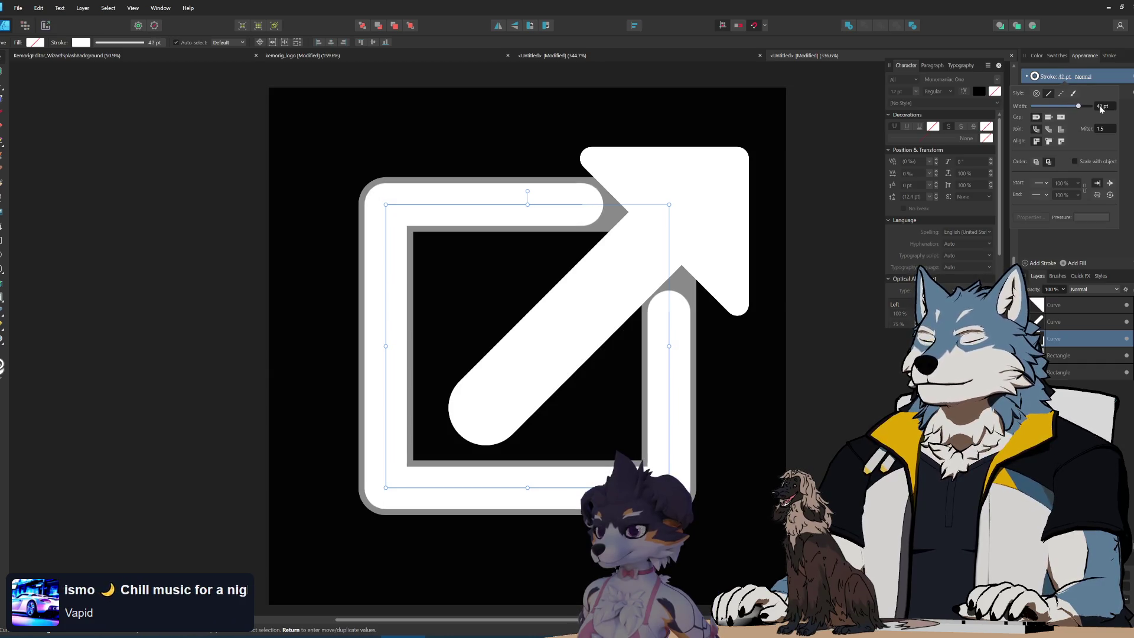
pyautogui.scroll(2, 1100, 110)
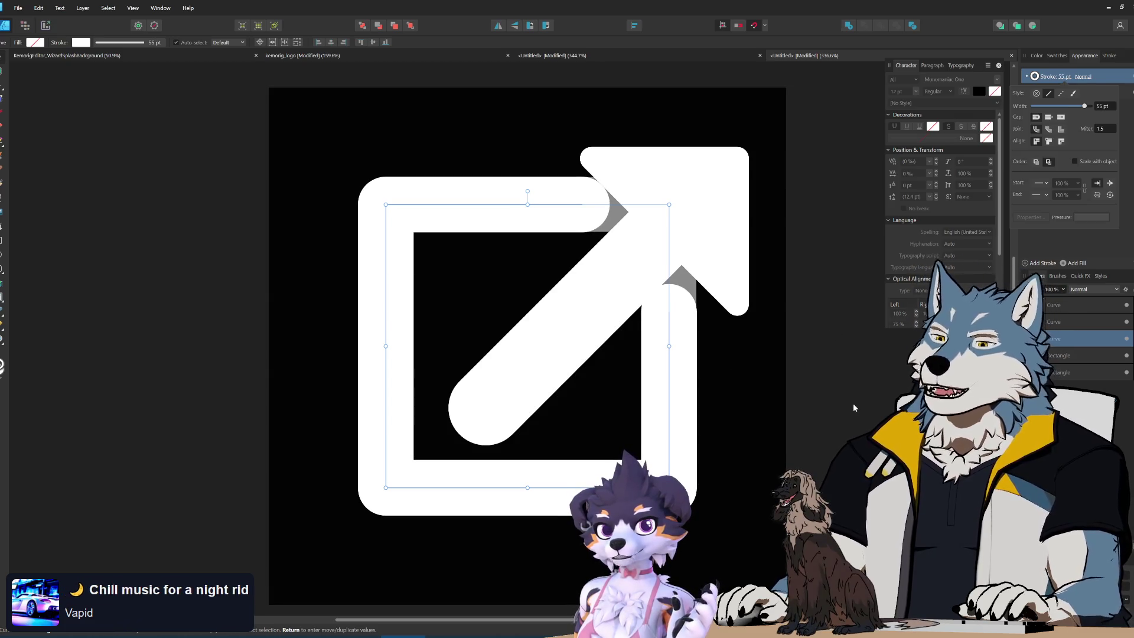
pyautogui.moveTo(1085, 107); pyautogui.dragTo(1087, 109)
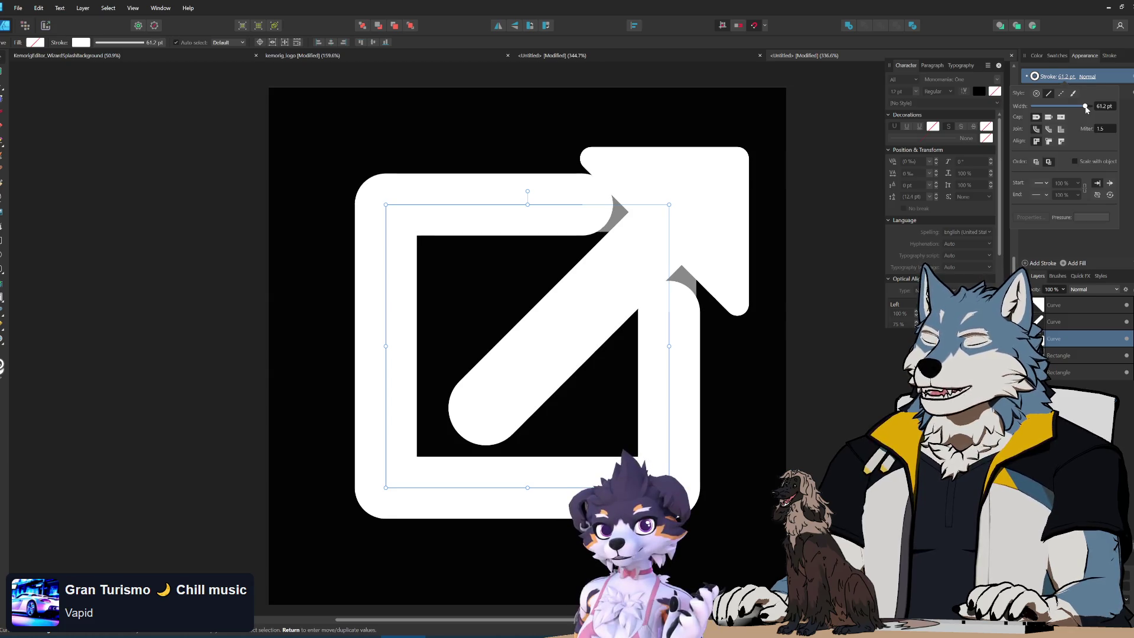
# - Shorten the traced line by lowering its right-side end and pulling its top end left
pyautogui.click(2, 92)
pyautogui.moveTo(669, 313); pyautogui.dragTo(669, 347)
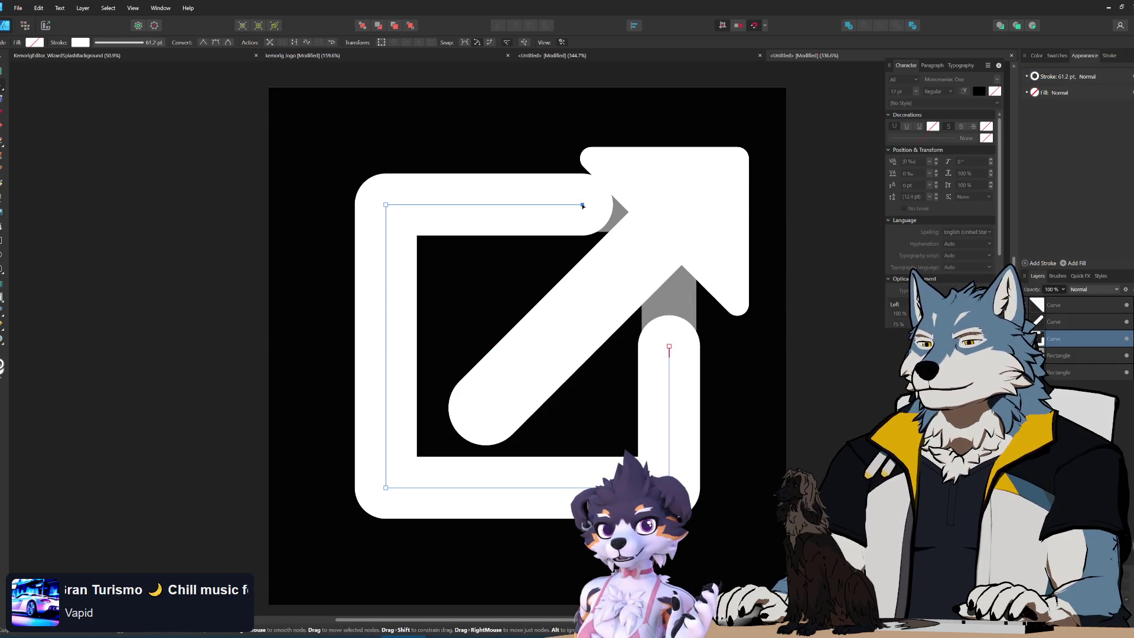
pyautogui.moveTo(582, 205); pyautogui.dragTo(545, 205)
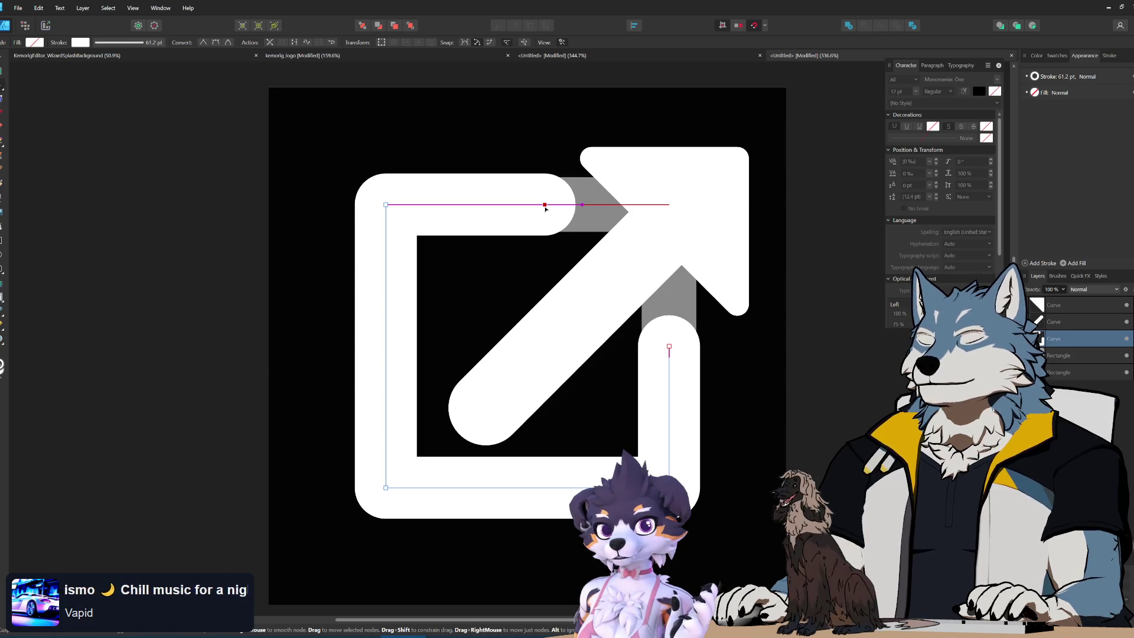
pyautogui.hotkey('ctrl', '-')
pyautogui.hotkey('ctrl', '-')
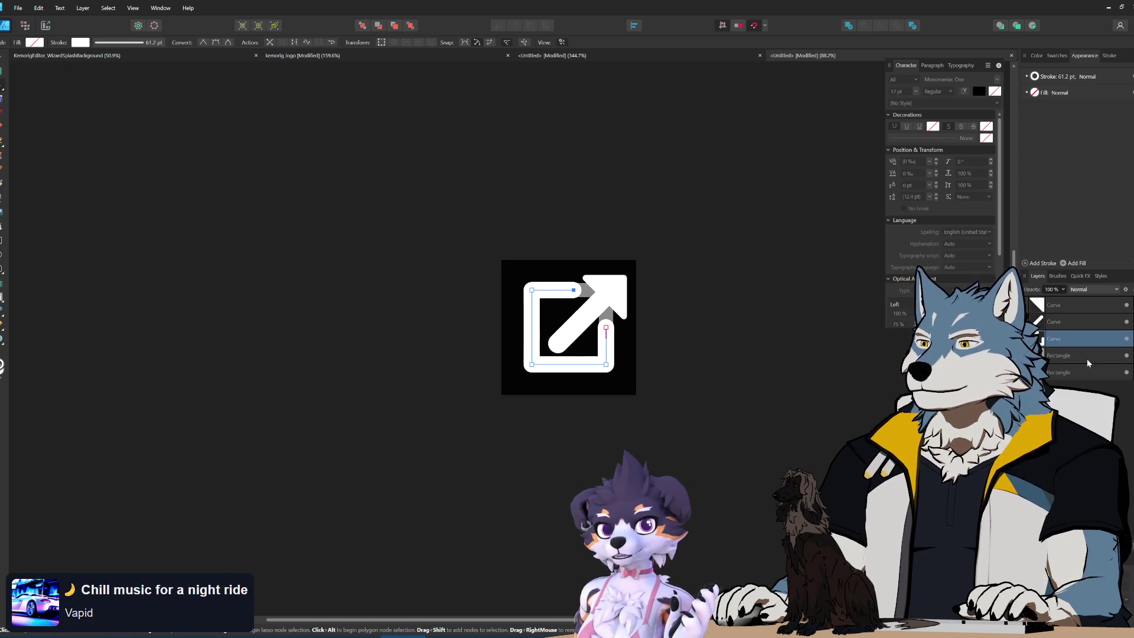
pyautogui.scroll(-3, 631, 383)
pyautogui.scroll(2, 683, 374)
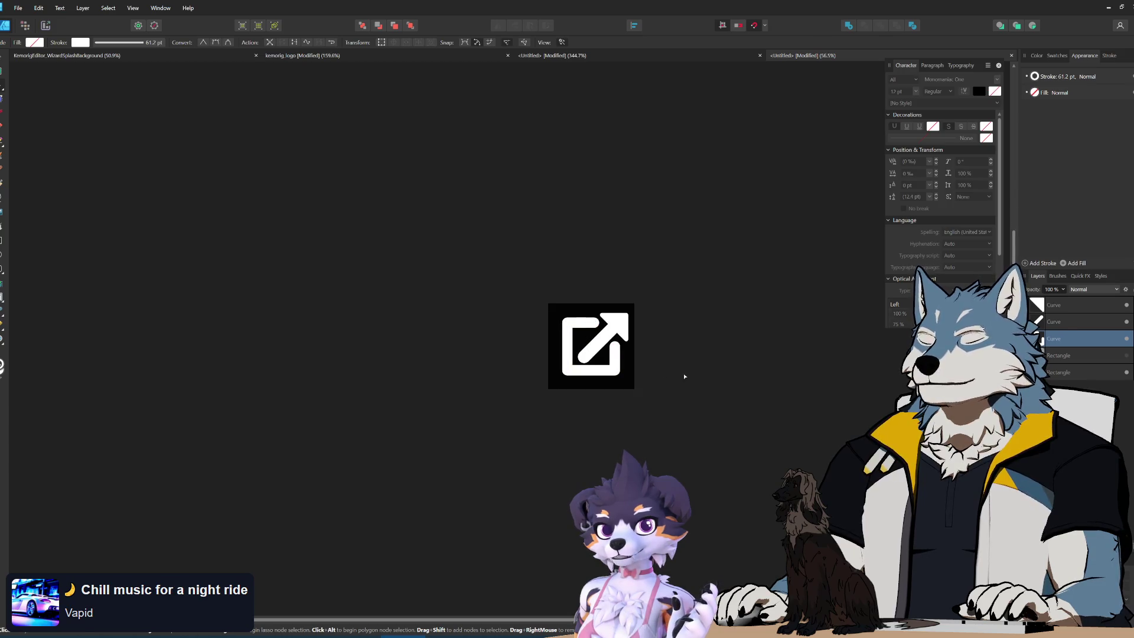
pyautogui.scroll(-4, 567, 392)
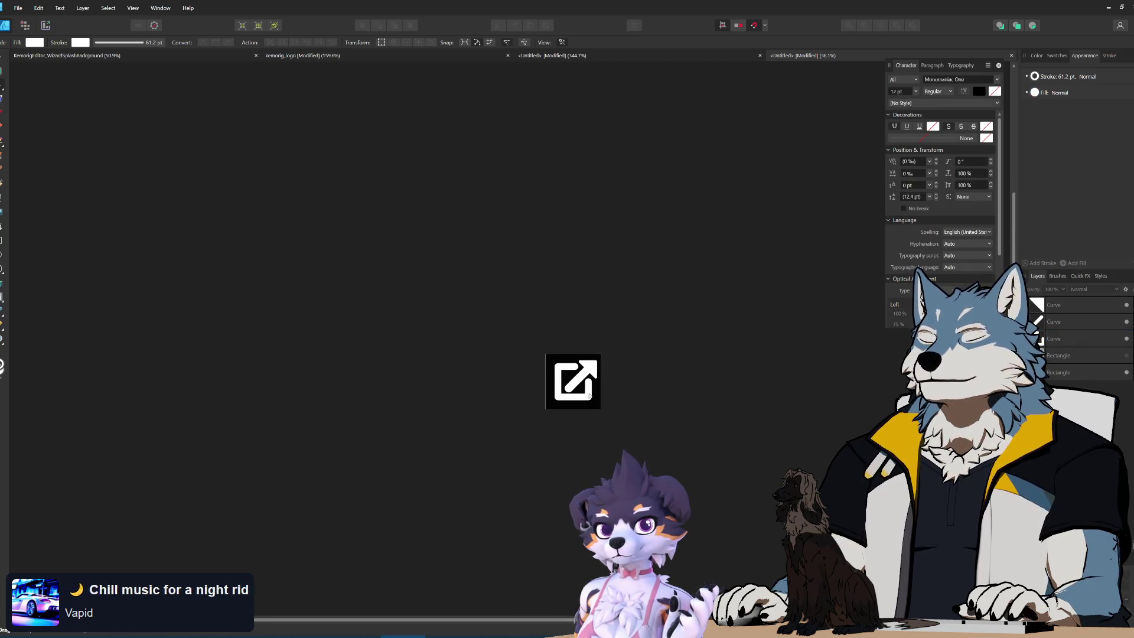
pyautogui.scroll(5, 577, 385)
pyautogui.scroll(2, 581, 388)
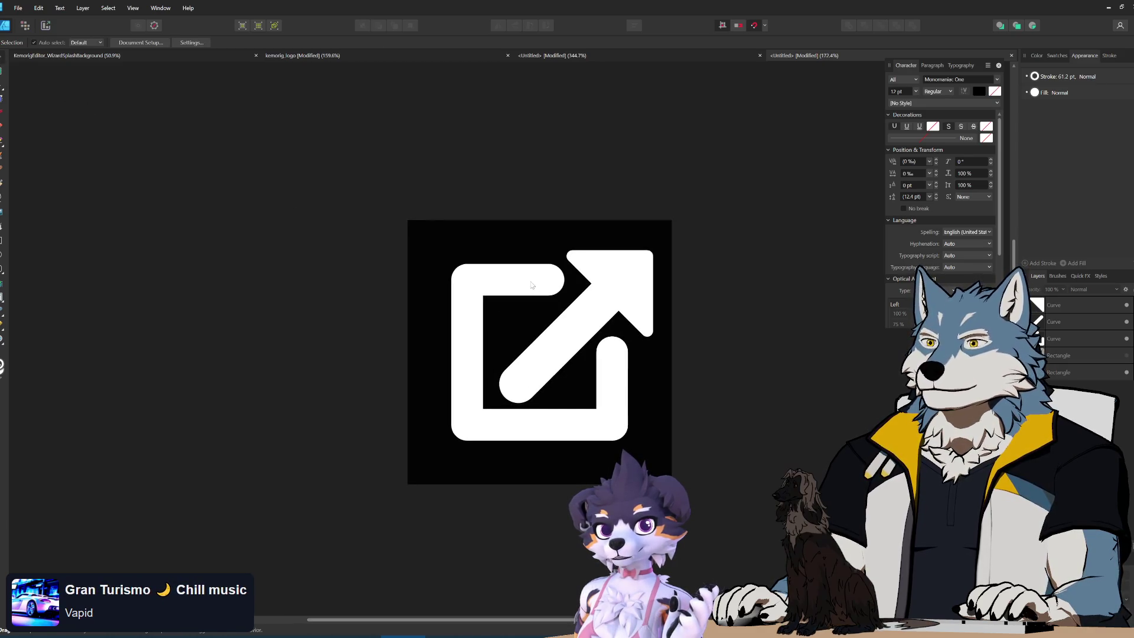
# - Set the square frame outline's stroke width to 58 pt
pyautogui.press('v')
pyautogui.click(467, 331)
pyautogui.click(1064, 78)
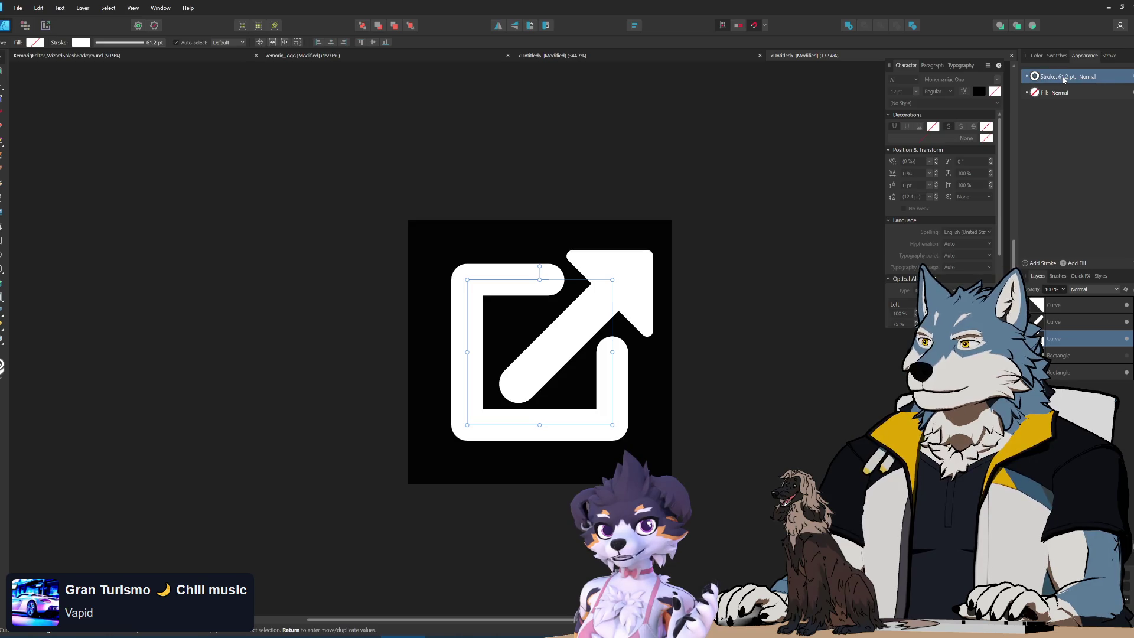
pyautogui.click(1065, 79)
pyautogui.scroll(-3, 1105, 112)
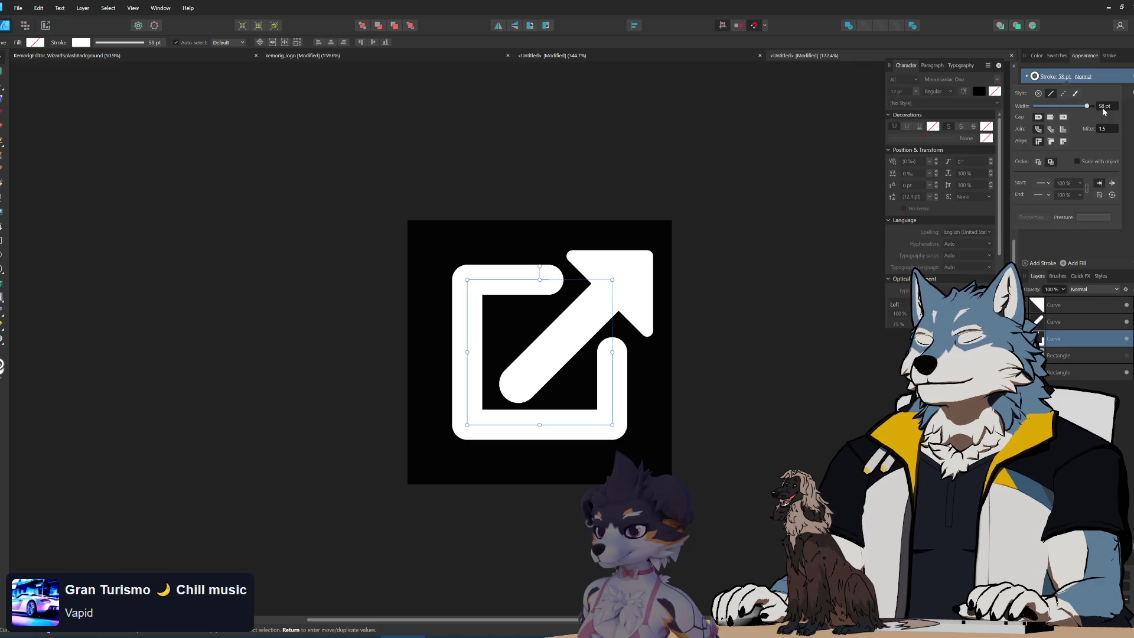
# - Set the arrow shaft's stroke width to 69 pt and deselect to preview the icon
pyautogui.click(854, 321)
pyautogui.click(1054, 321)
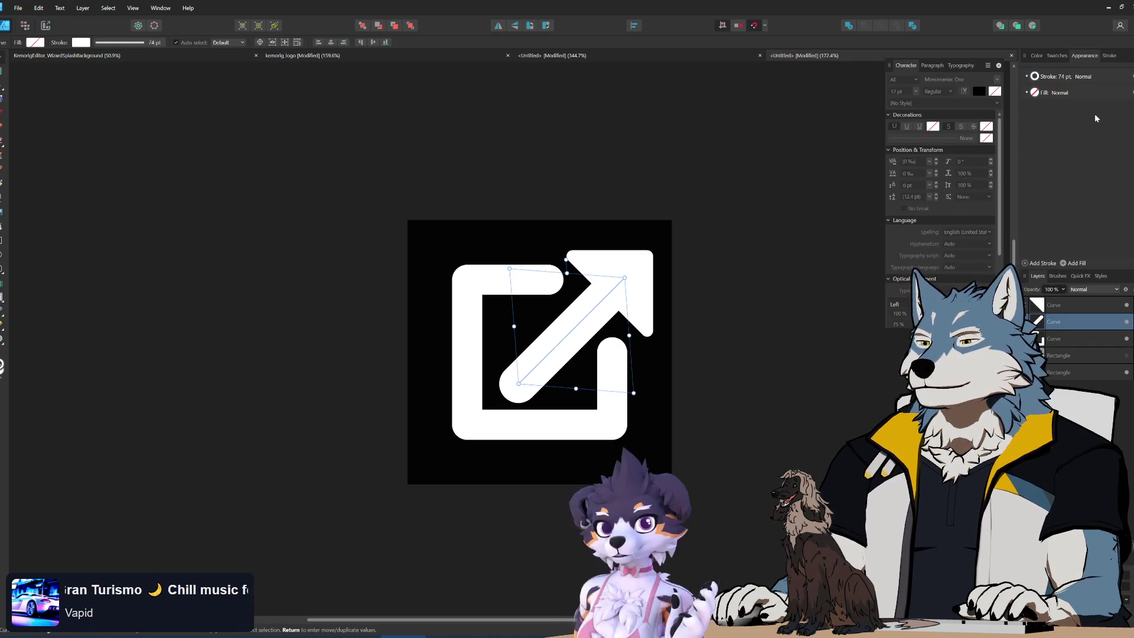
pyautogui.click(1064, 77)
pyautogui.scroll(-4, 1102, 107)
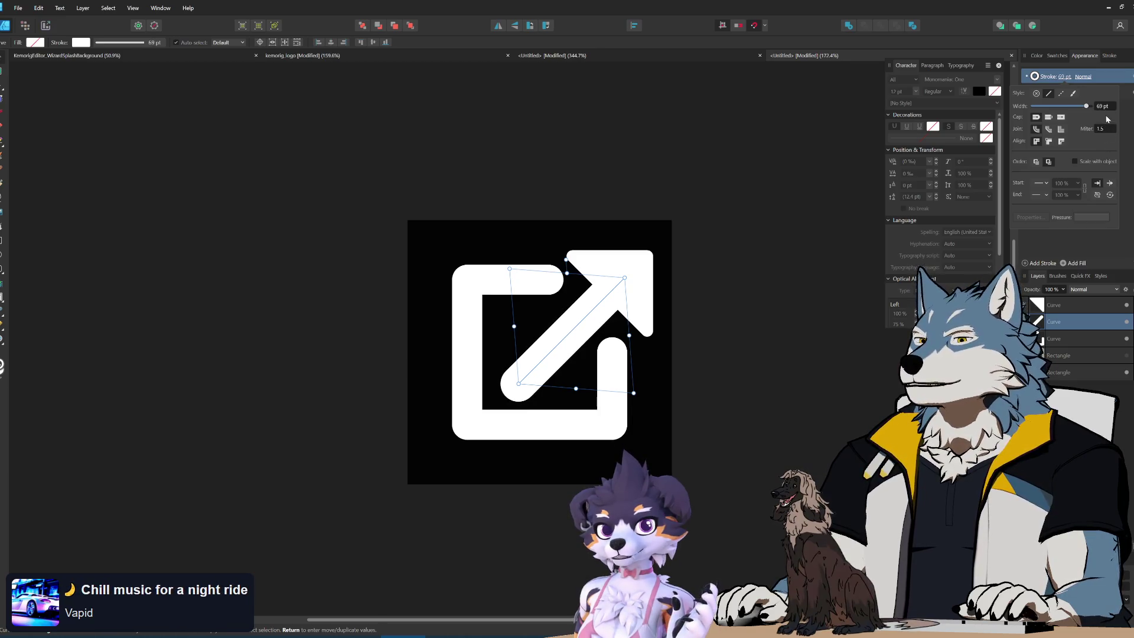
pyautogui.click(584, 274)
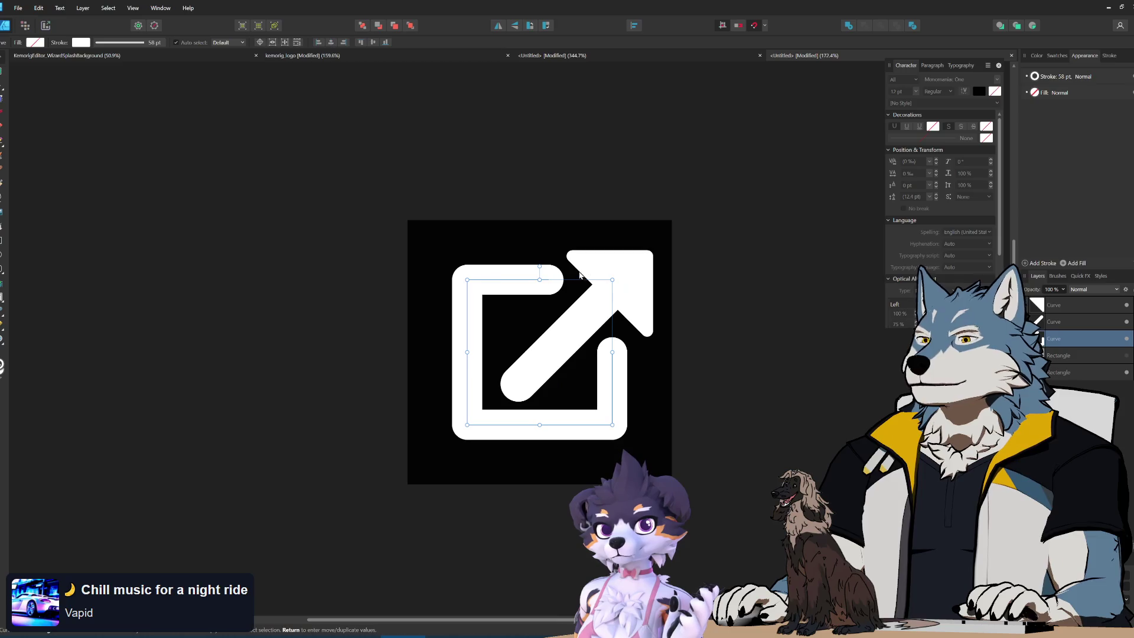
pyautogui.click(753, 317)
pyautogui.scroll(-8, 655, 373)
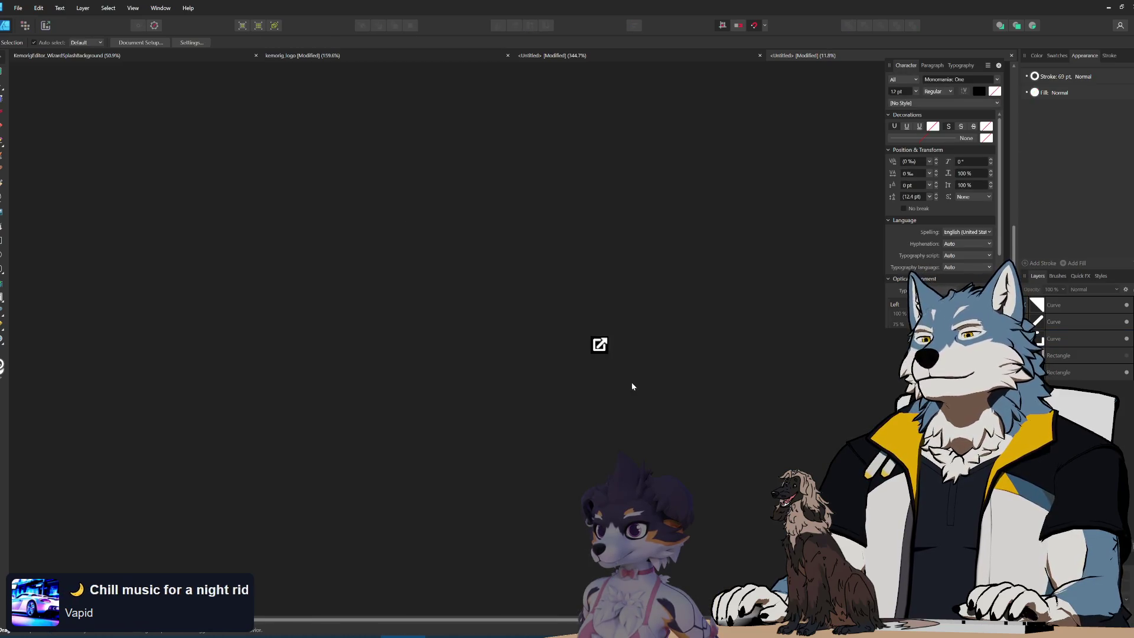
# - Thin the arrowhead's stroke width to 12 pt
pyautogui.scroll(8, 603, 343)
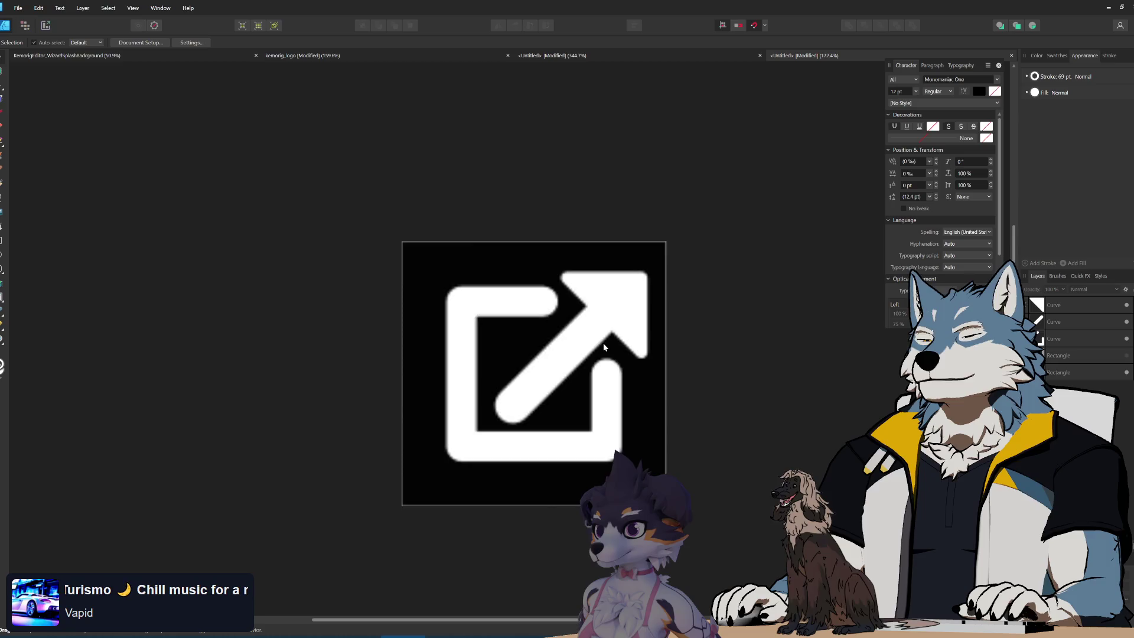
pyautogui.click(624, 284)
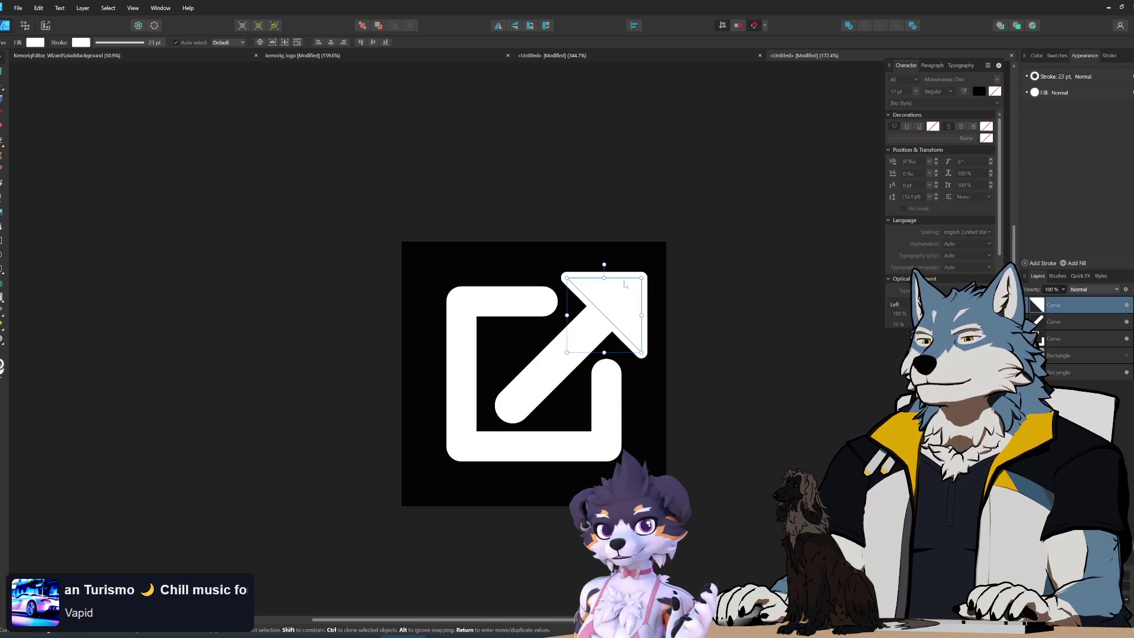
pyautogui.click(1060, 77)
pyautogui.scroll(-11, 1103, 106)
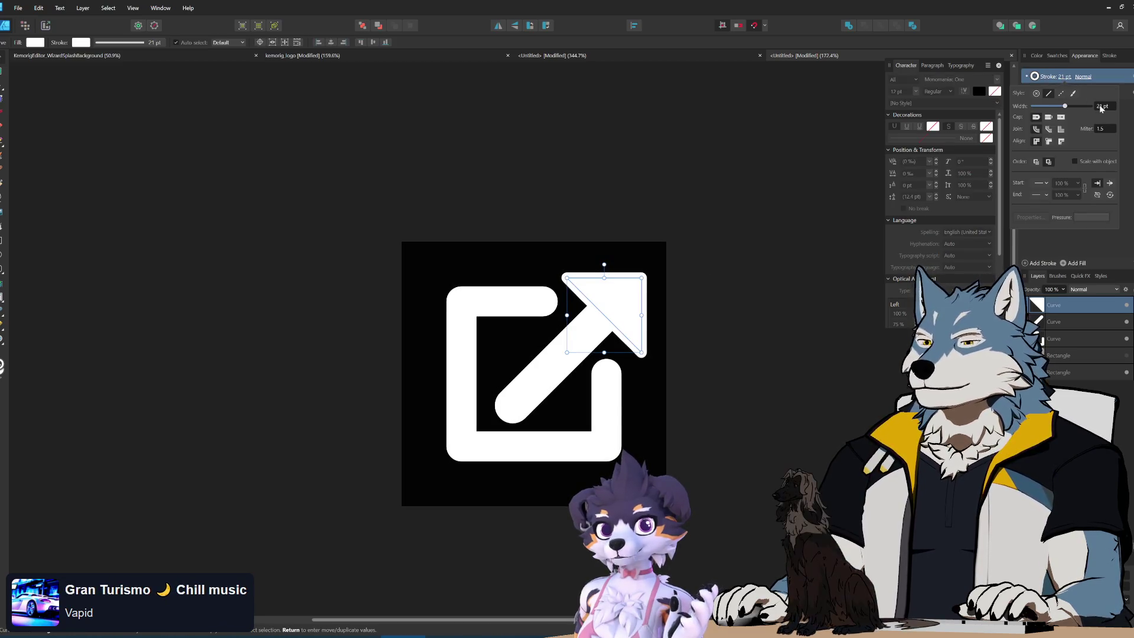
pyautogui.click(753, 282)
pyautogui.scroll(-6, 590, 393)
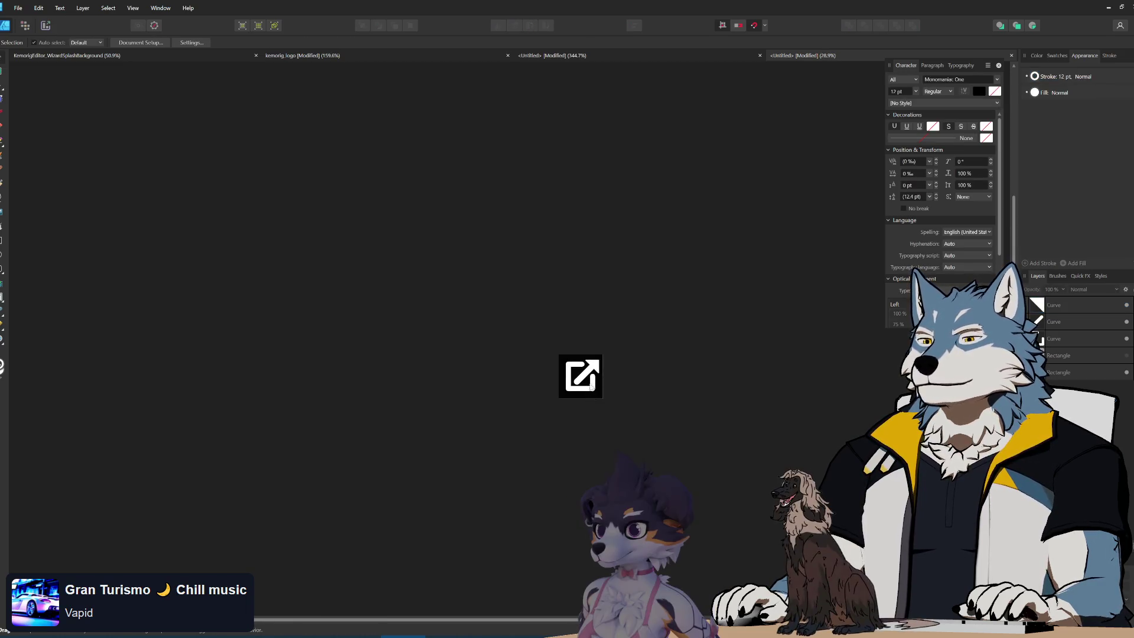
pyautogui.scroll(8, 590, 390)
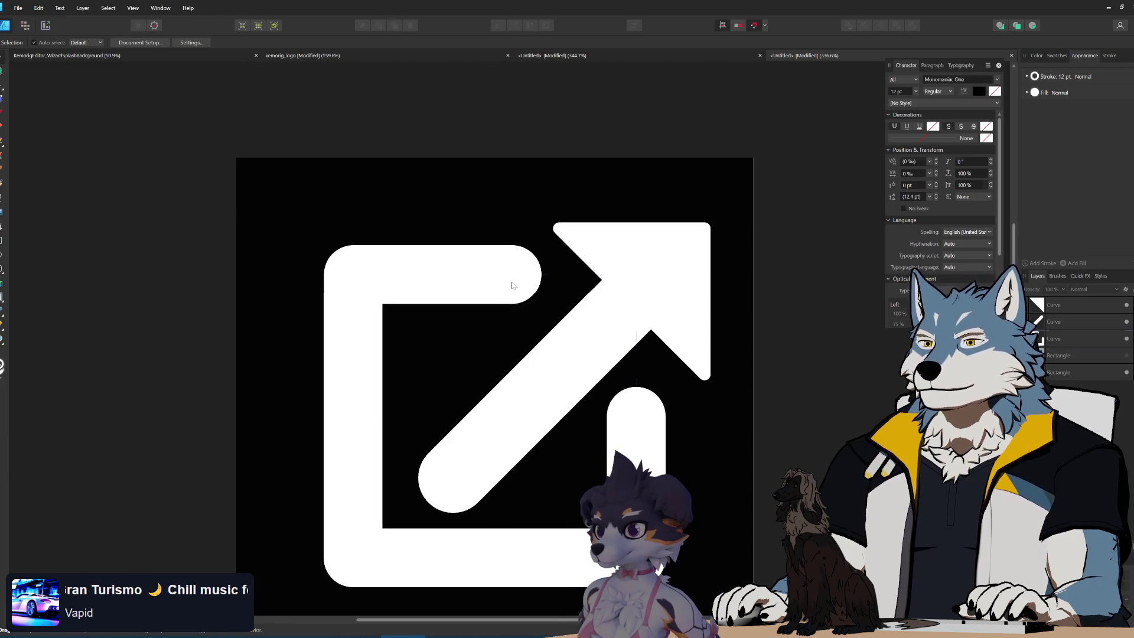
# - Lower the square frame's stroke width to about 52 pt
pyautogui.click(512, 285)
pyautogui.scroll(-4, 514, 278)
pyautogui.scroll(2, 514, 274)
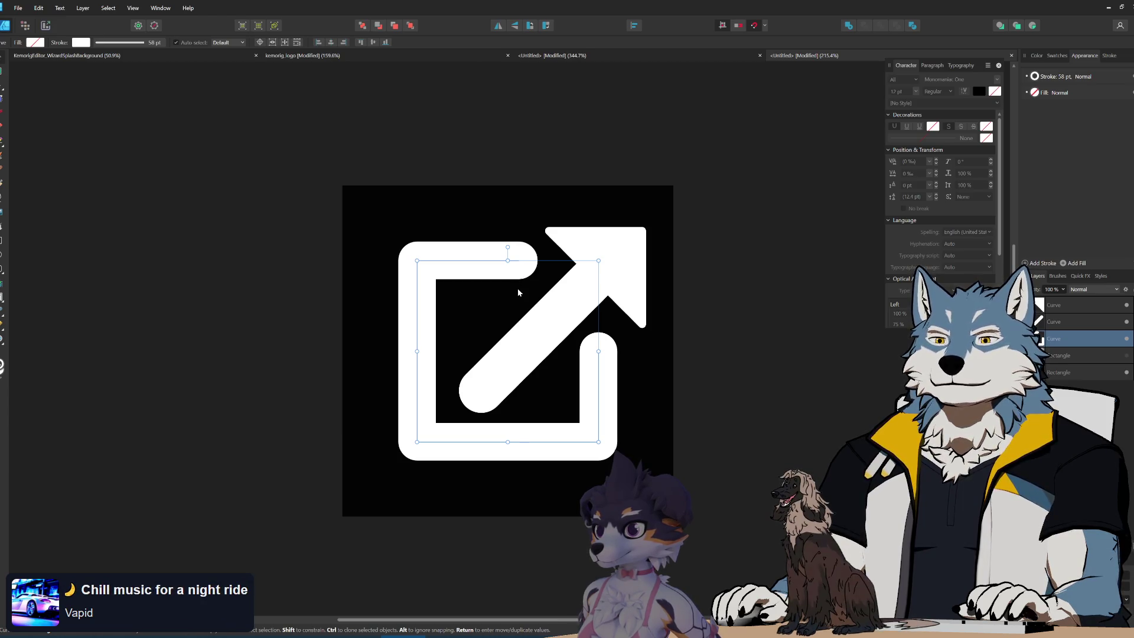
pyautogui.click(753, 324)
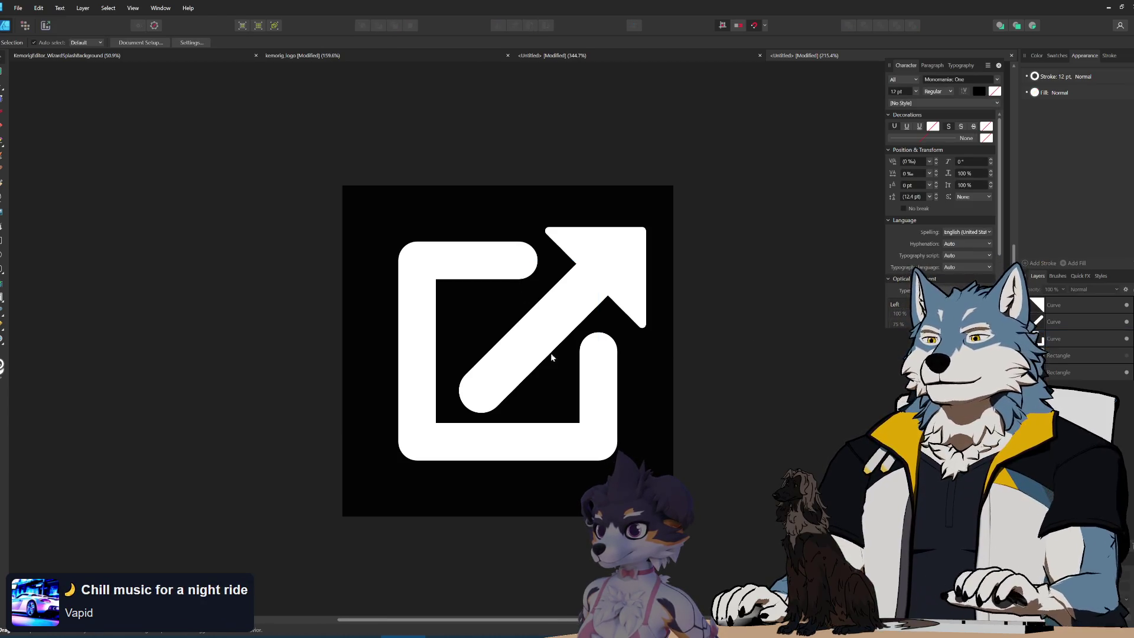
pyautogui.scroll(-10, 560, 362)
pyautogui.click(541, 354)
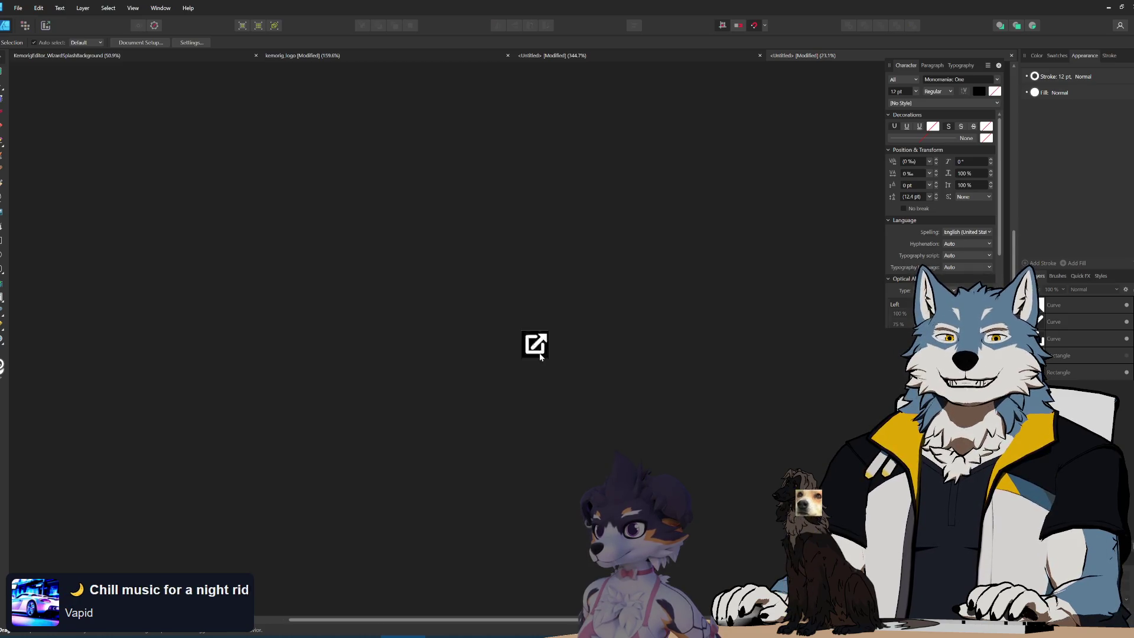
pyautogui.scroll(7, 541, 354)
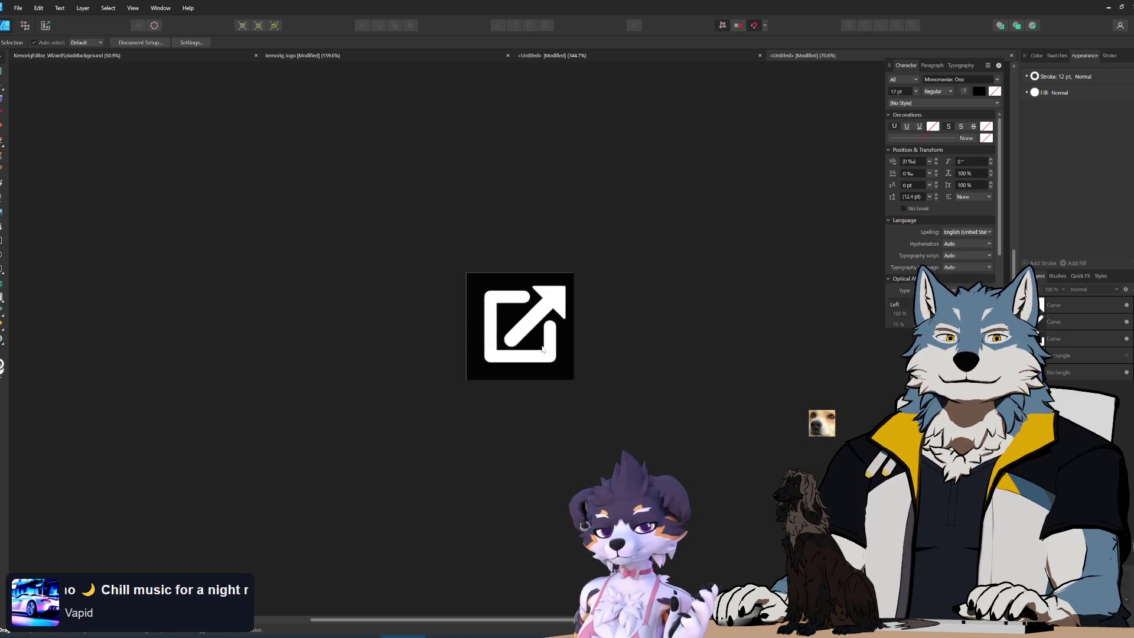
pyautogui.click(1064, 77)
pyautogui.scroll(-5, 1101, 110)
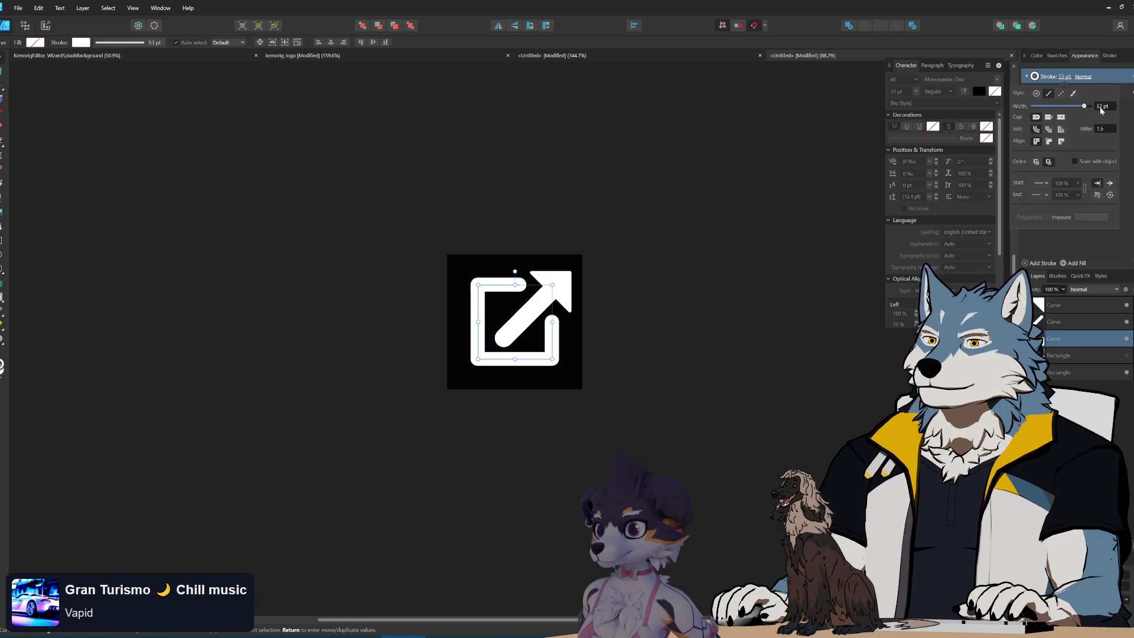
pyautogui.click(745, 318)
pyautogui.scroll(-4, 540, 363)
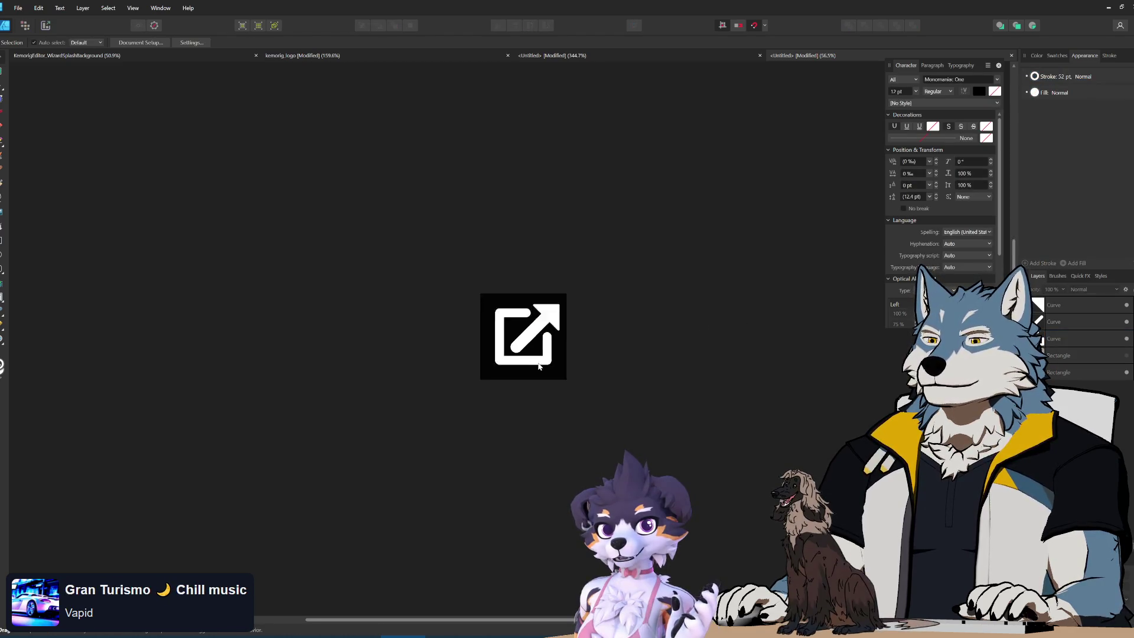
pyautogui.scroll(9, 543, 365)
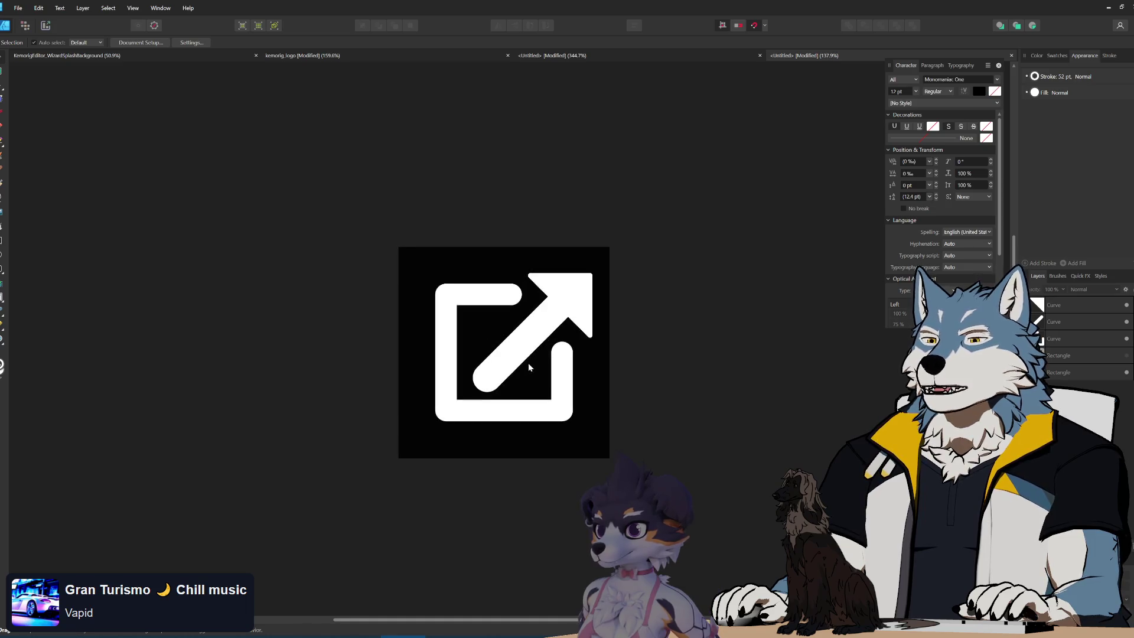
pyautogui.scroll(-1, 521, 376)
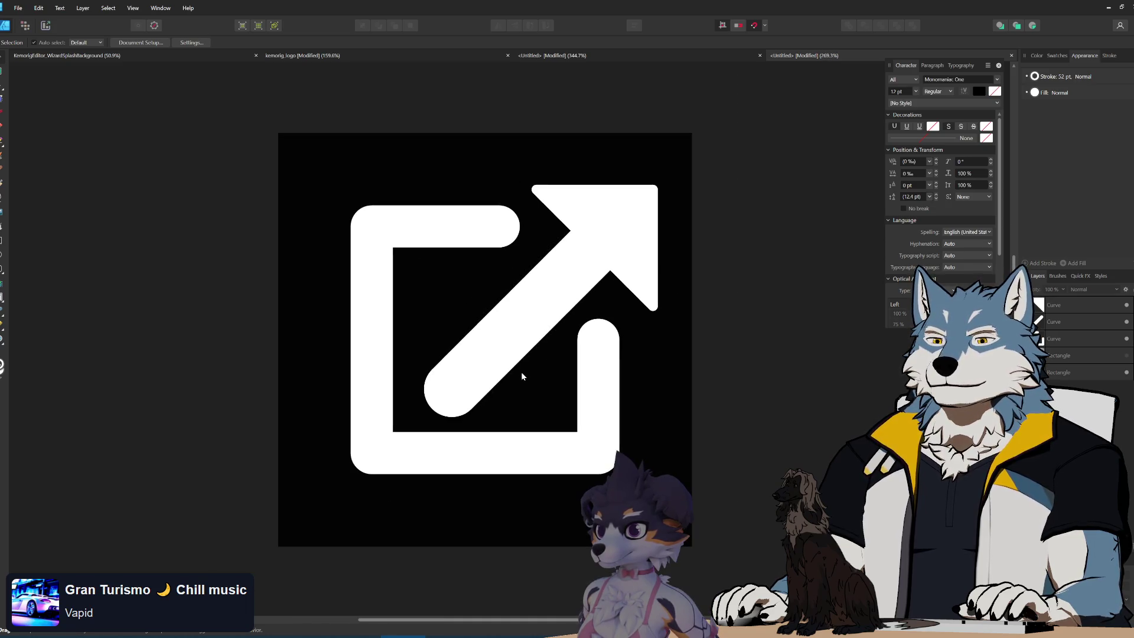
# - Move the arrow shaft and arrowhead together up and to the right
pyautogui.click(528, 313)
pyautogui.keyDown('shift'); pyautogui.click(595, 241); pyautogui.keyUp('shift')
pyautogui.moveTo(499, 358)
pyautogui.mouseDown()
pyautogui.moveTo(540, 303)
pyautogui.moveTo(521, 337)
pyautogui.mouseUp()
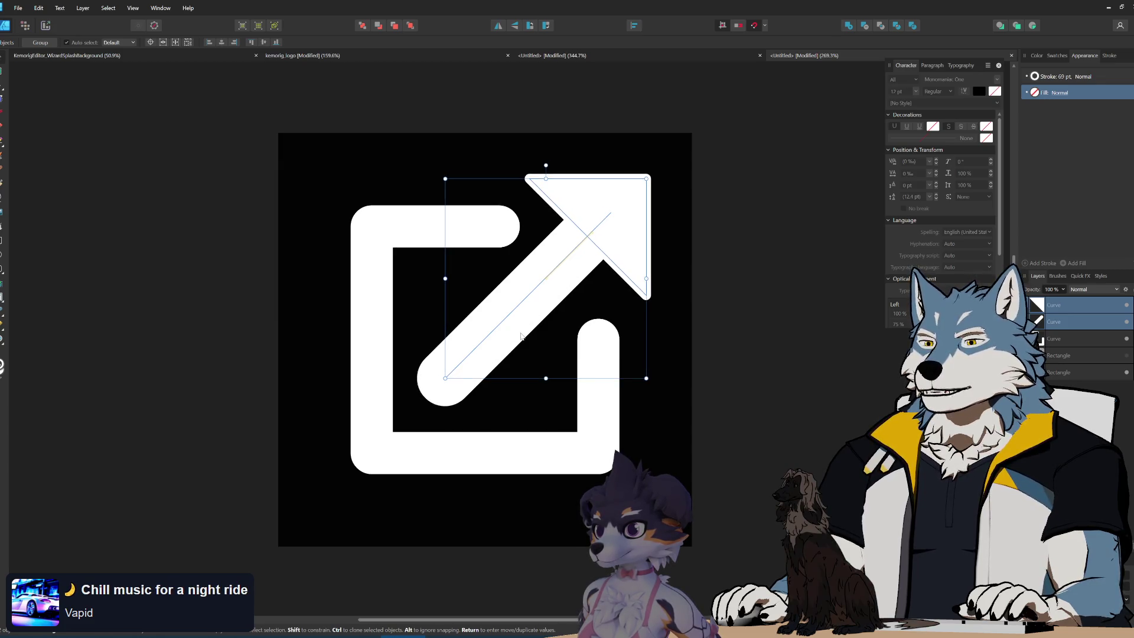
pyautogui.scroll(-15, 541, 324)
pyautogui.scroll(3, 564, 366)
pyautogui.scroll(12, 553, 343)
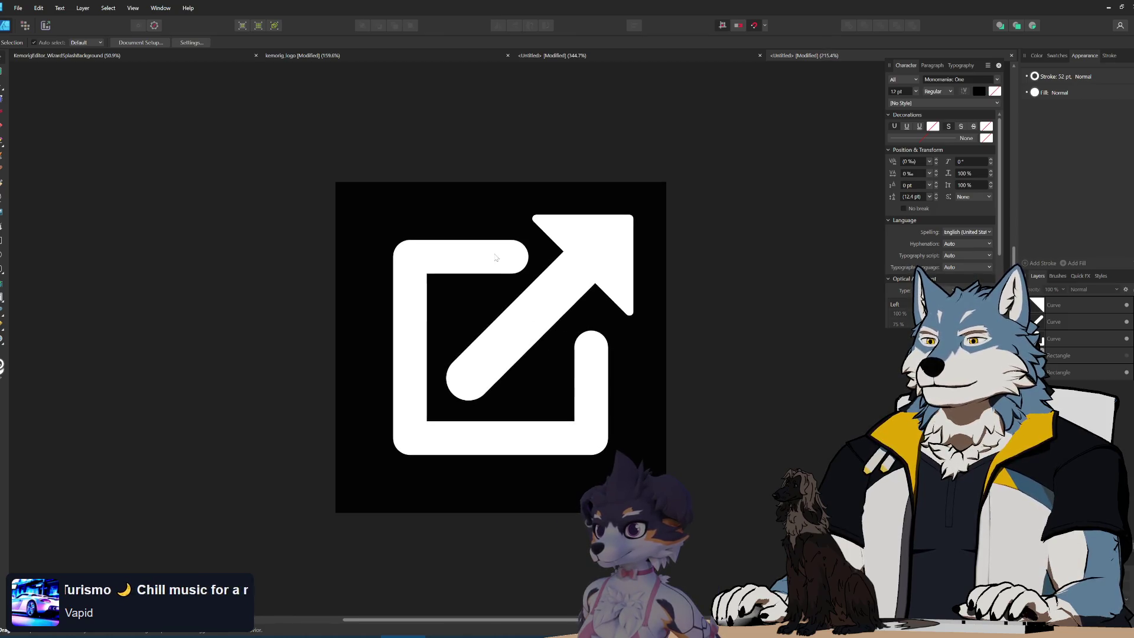
# - Nudge the end node of the frame's top bar with the Node tool
pyautogui.click(497, 260)
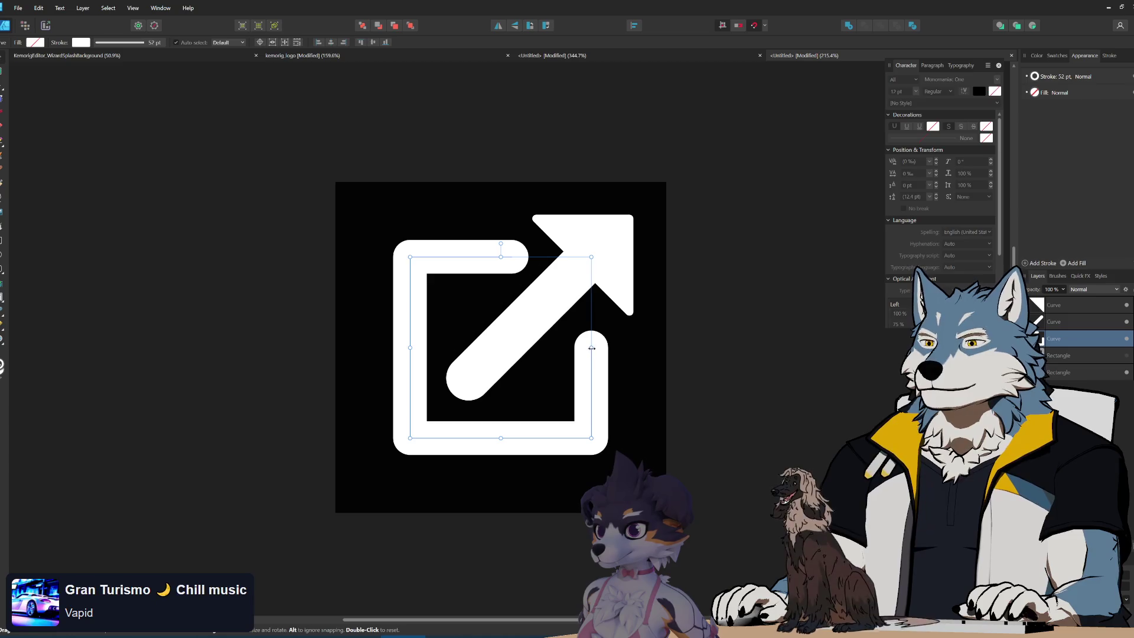
pyautogui.scroll(2, 568, 362)
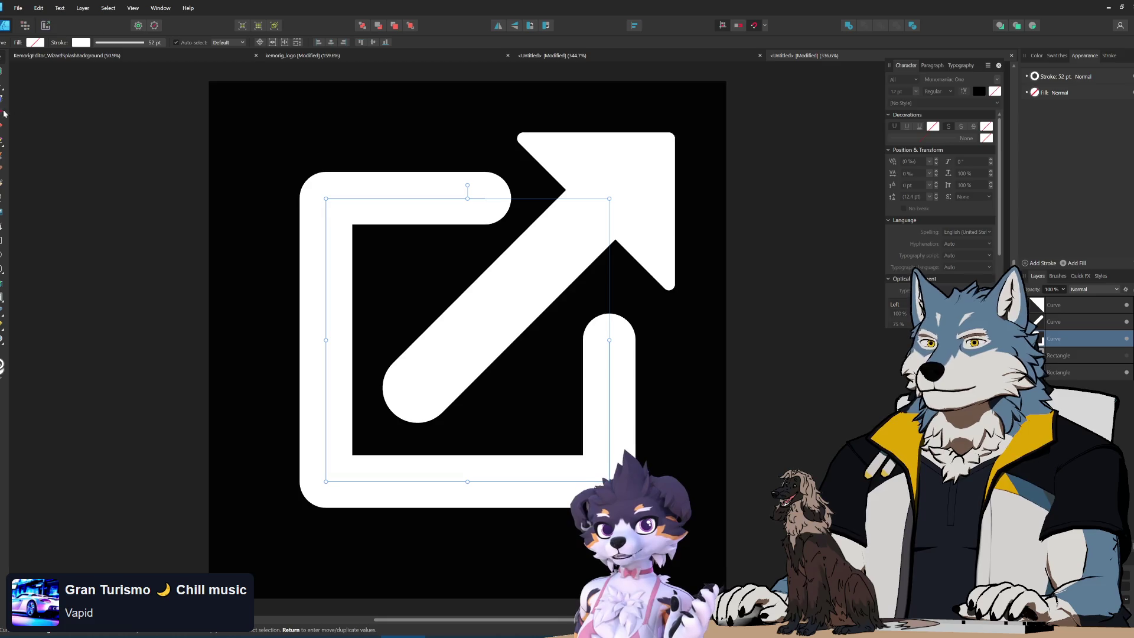
pyautogui.click(2, 87)
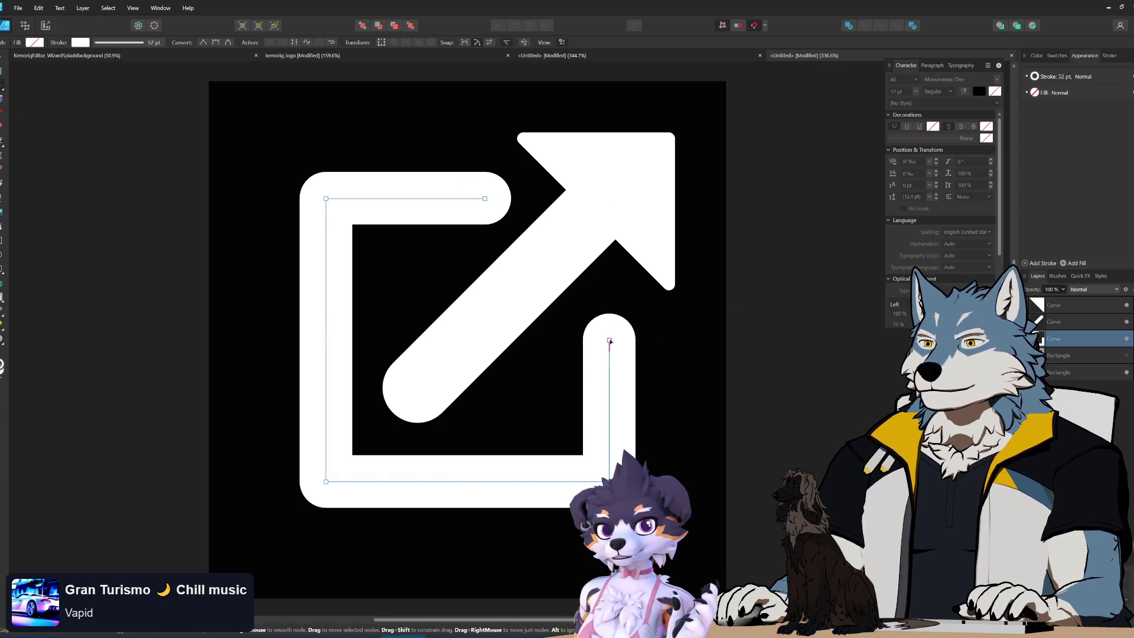
pyautogui.moveTo(612, 325); pyautogui.dragTo(613, 330)
pyautogui.moveTo(488, 199); pyautogui.dragTo(488, 201)
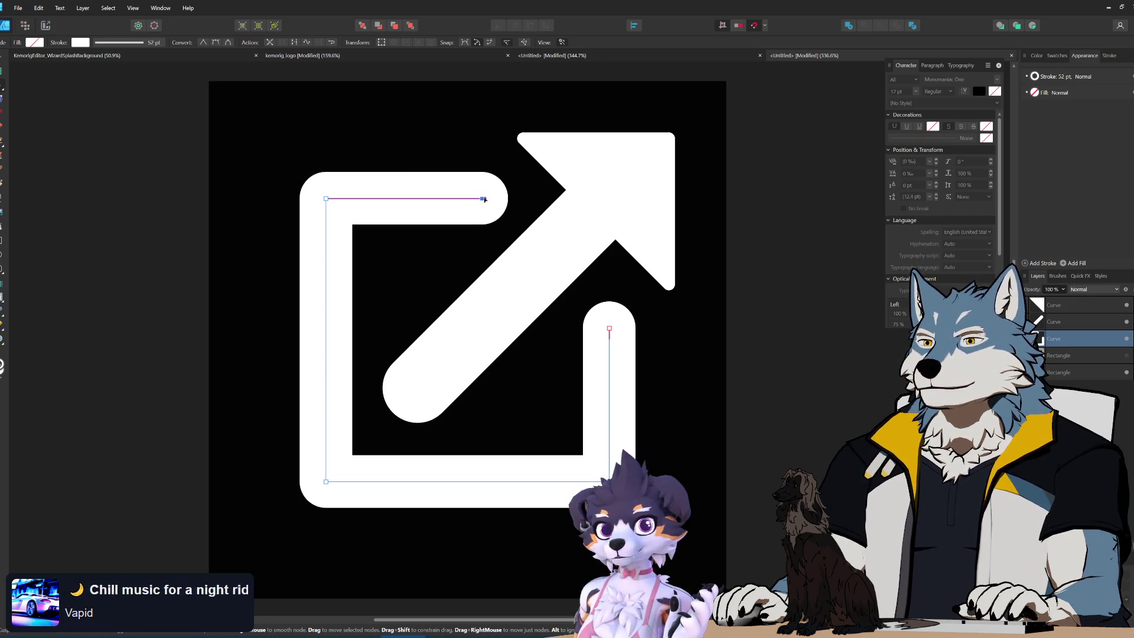
pyautogui.hotkey('ctrl', 'd')
pyautogui.scroll(-5, 629, 378)
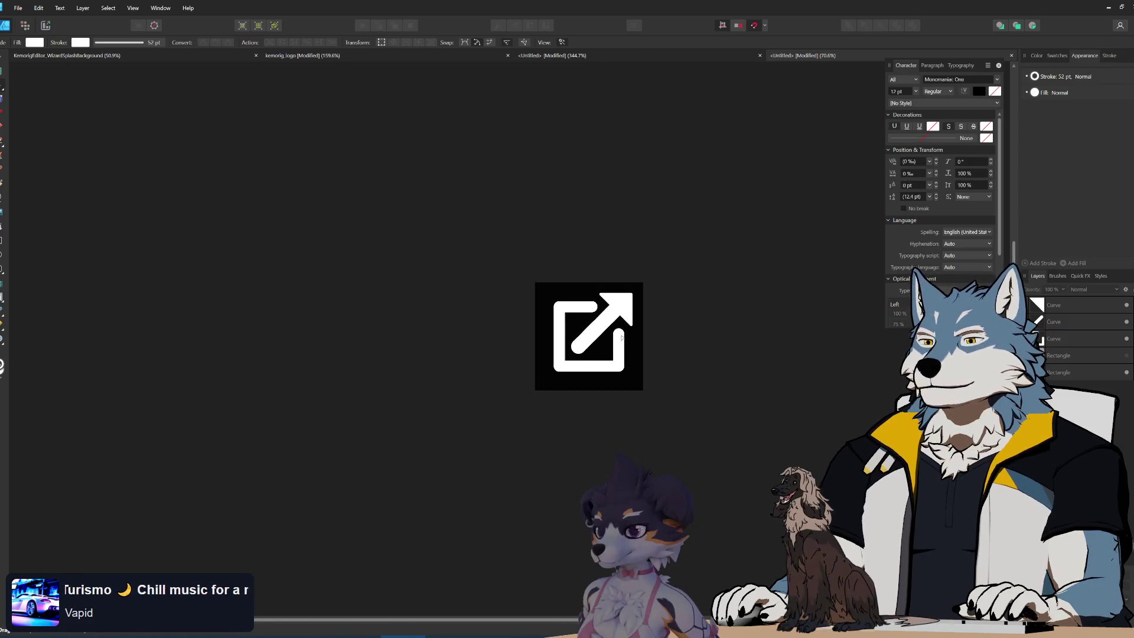
# - Select the L-shaped icon curve, then the black background Rectangle, and hide the Rectangle
pyautogui.scroll(7, 627, 371)
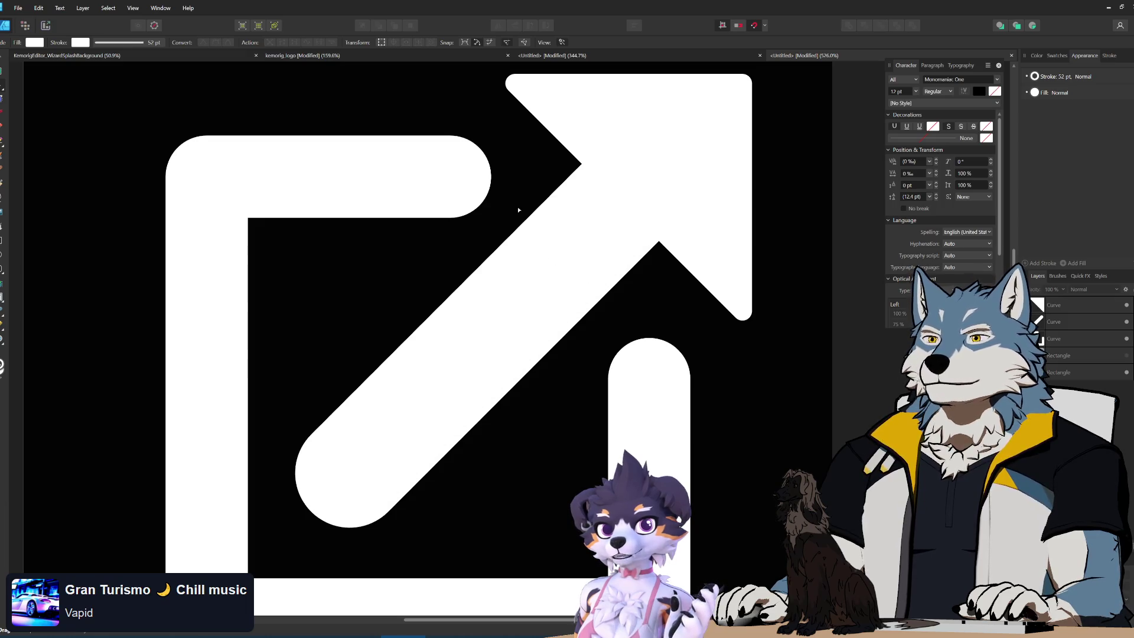
pyautogui.scroll(4, 524, 99)
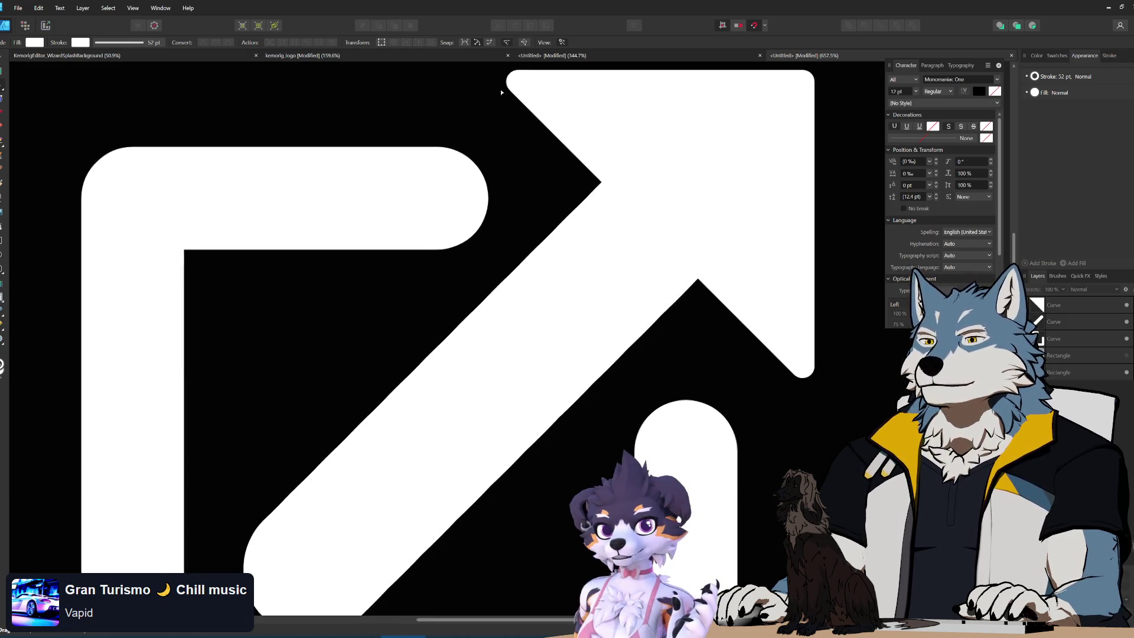
pyautogui.scroll(-6, 528, 215)
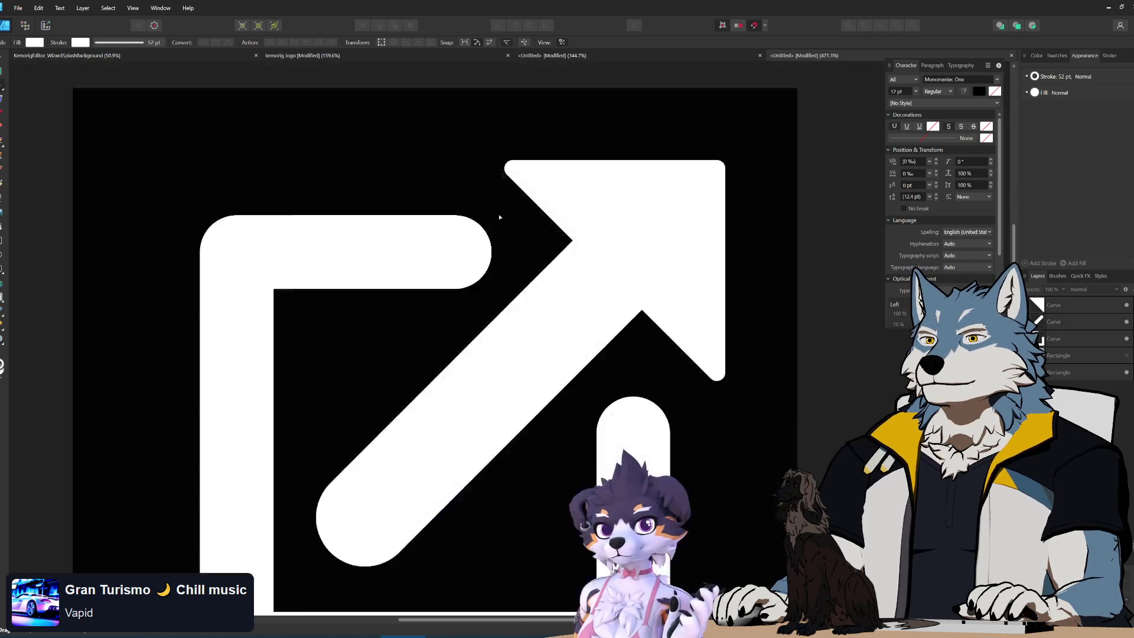
pyautogui.scroll(4, 557, 345)
pyautogui.click(372, 153)
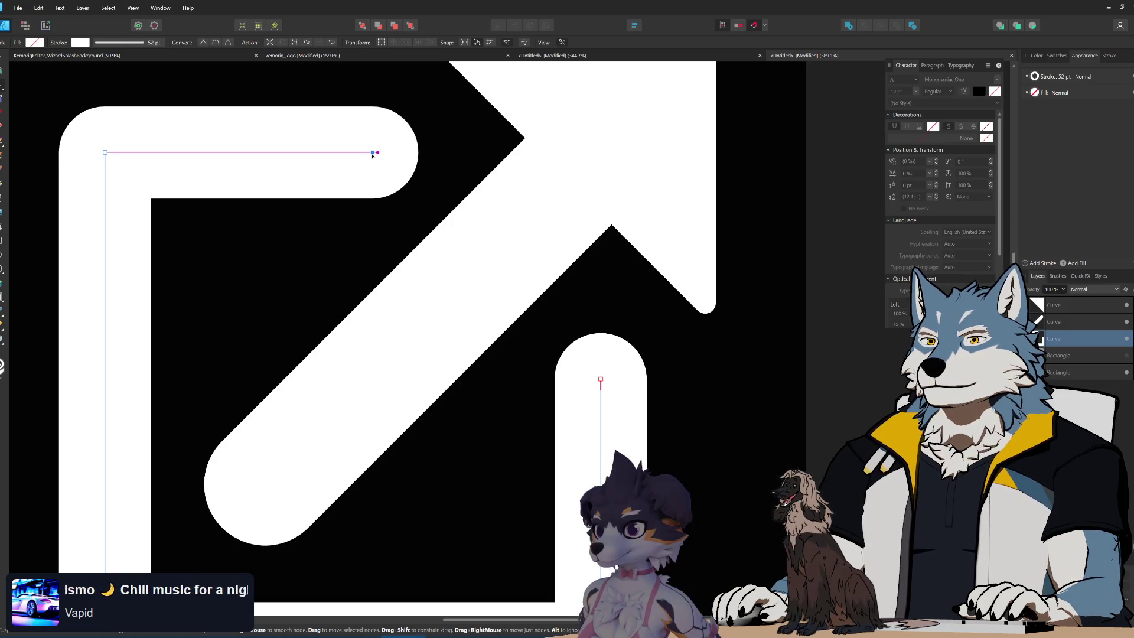
pyautogui.click(575, 286)
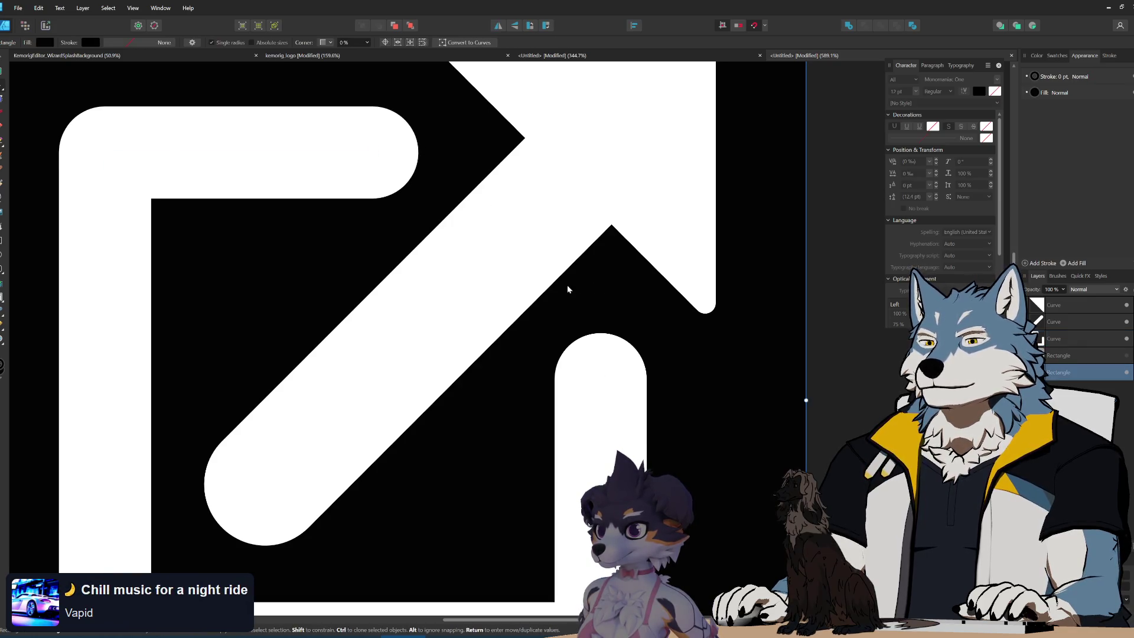
pyautogui.scroll(-10, 577, 322)
pyautogui.scroll(10, 584, 346)
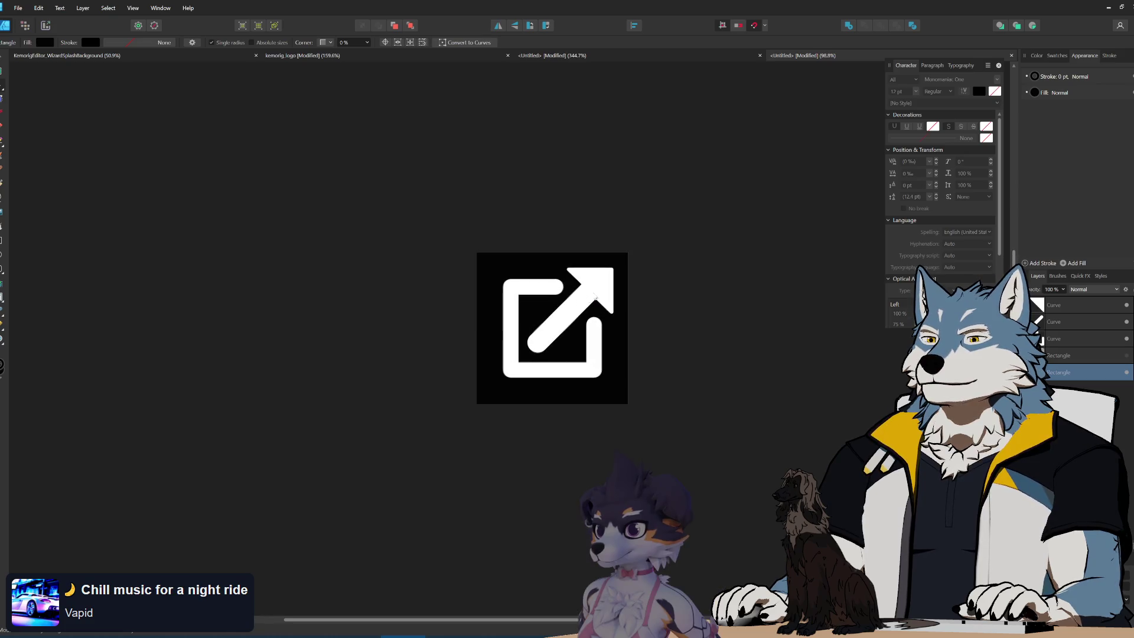
pyautogui.scroll(2, 578, 316)
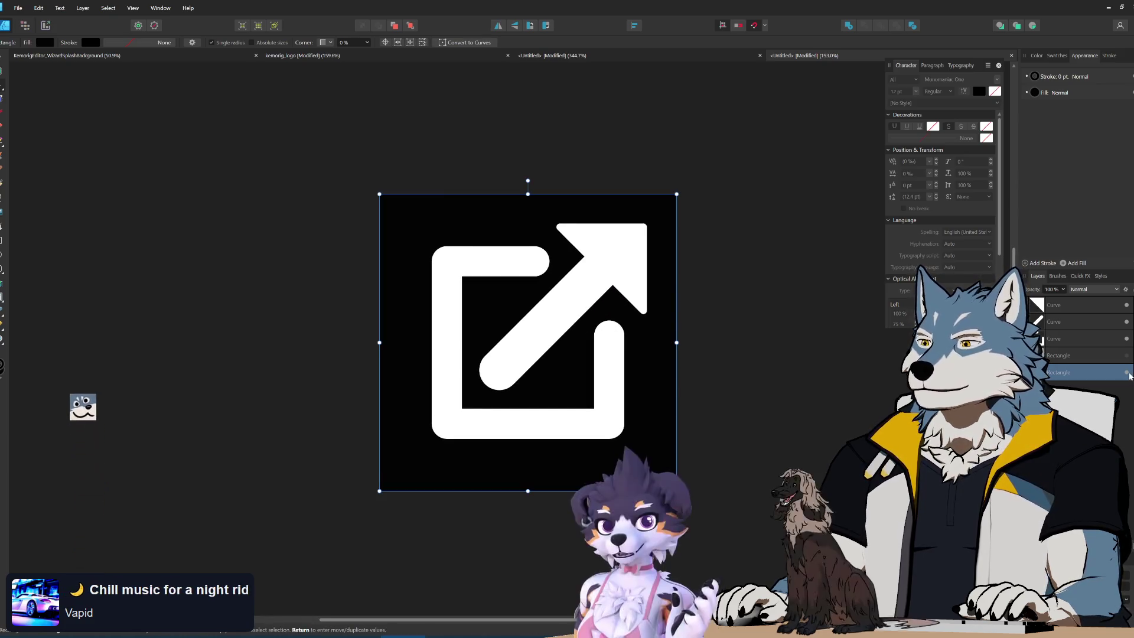
# - Unhide the black background Rectangle and drag its corner inward to about 412 px
pyautogui.click(19, 9)
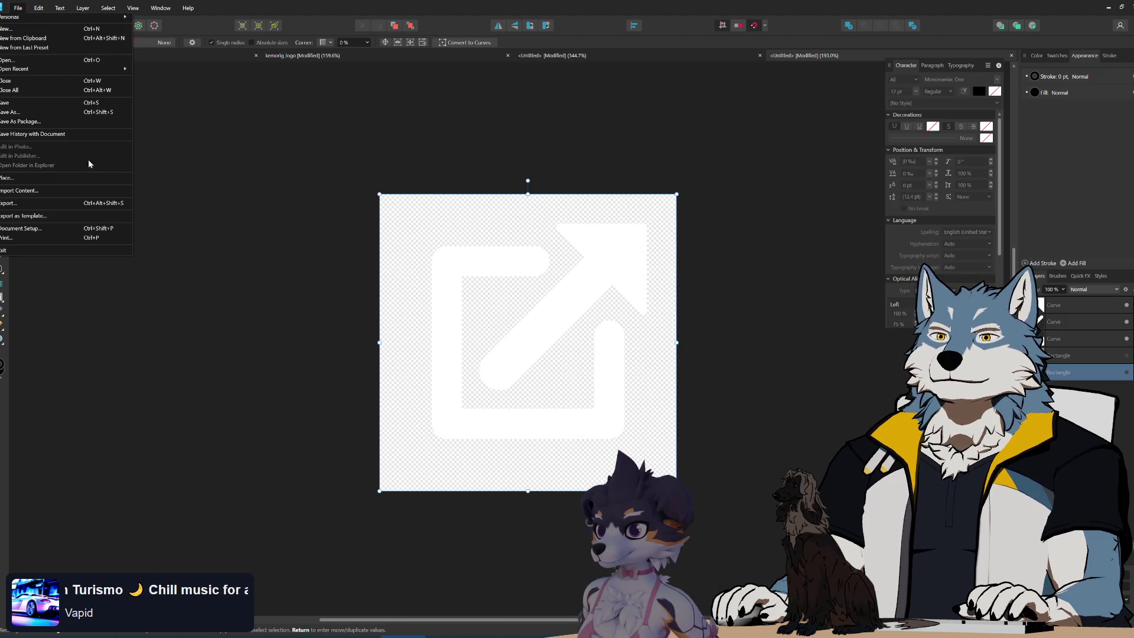
pyautogui.click(757, 331)
pyautogui.scroll(2, 588, 416)
pyautogui.scroll(-1, 588, 416)
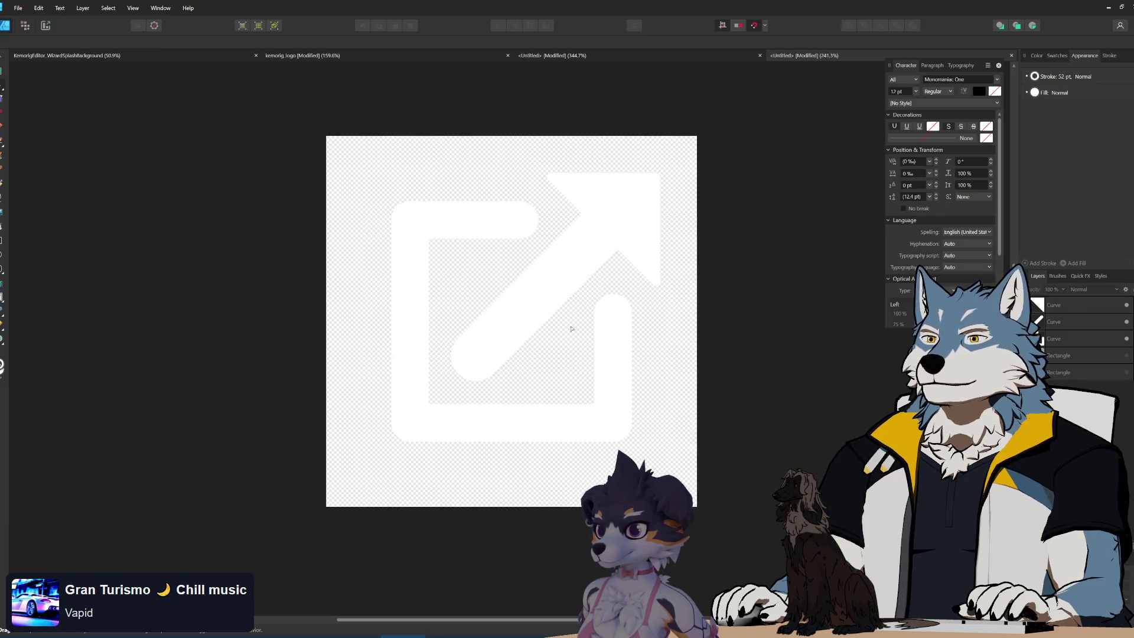
pyautogui.click(1127, 373)
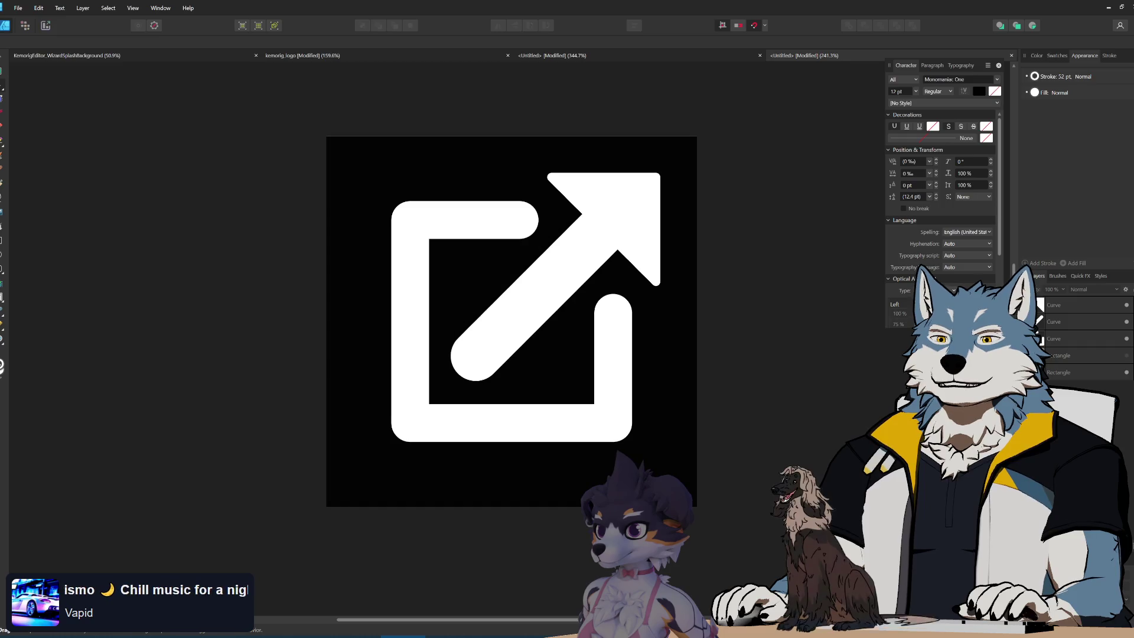
pyautogui.click(422, 182)
pyautogui.moveTo(326, 136); pyautogui.dragTo(369, 169)
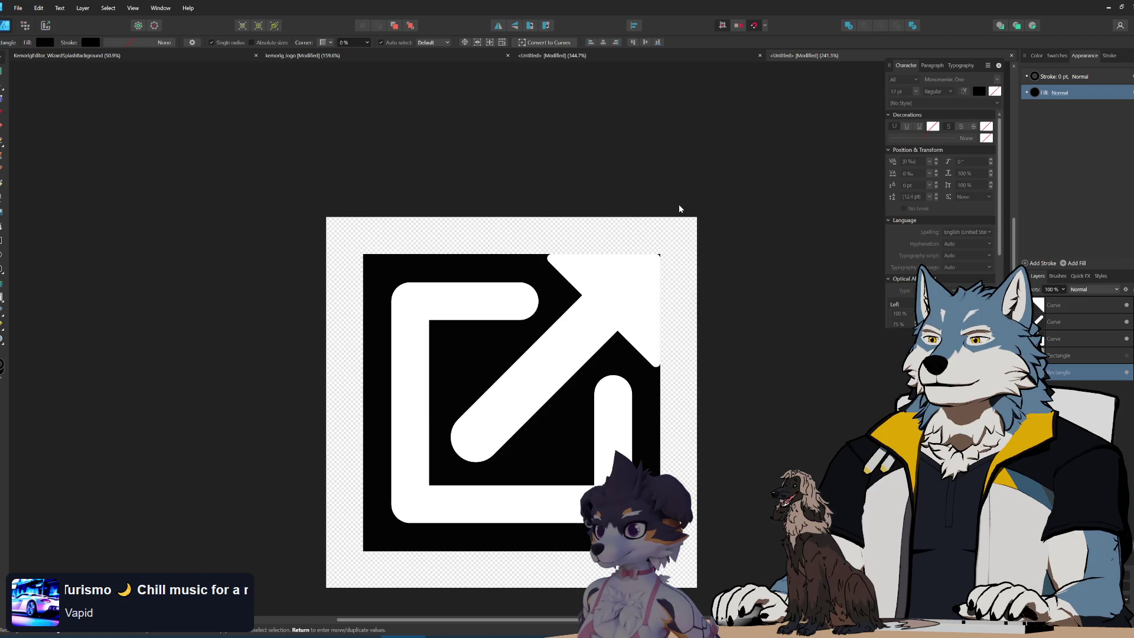
pyautogui.scroll(10, 655, 253)
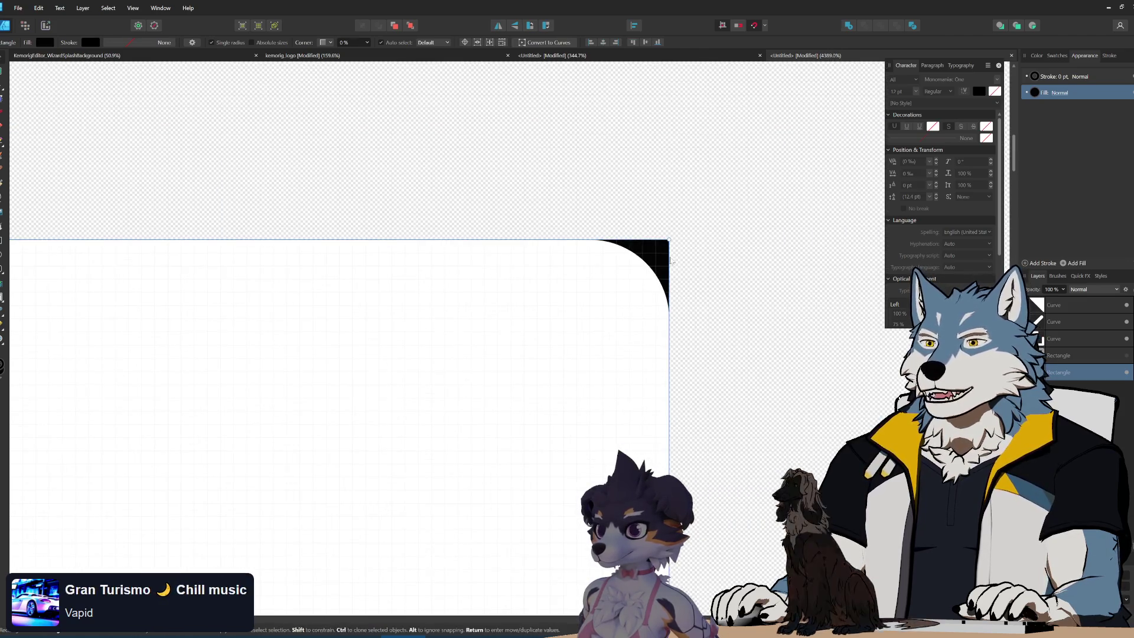
pyautogui.scroll(-12, 655, 240)
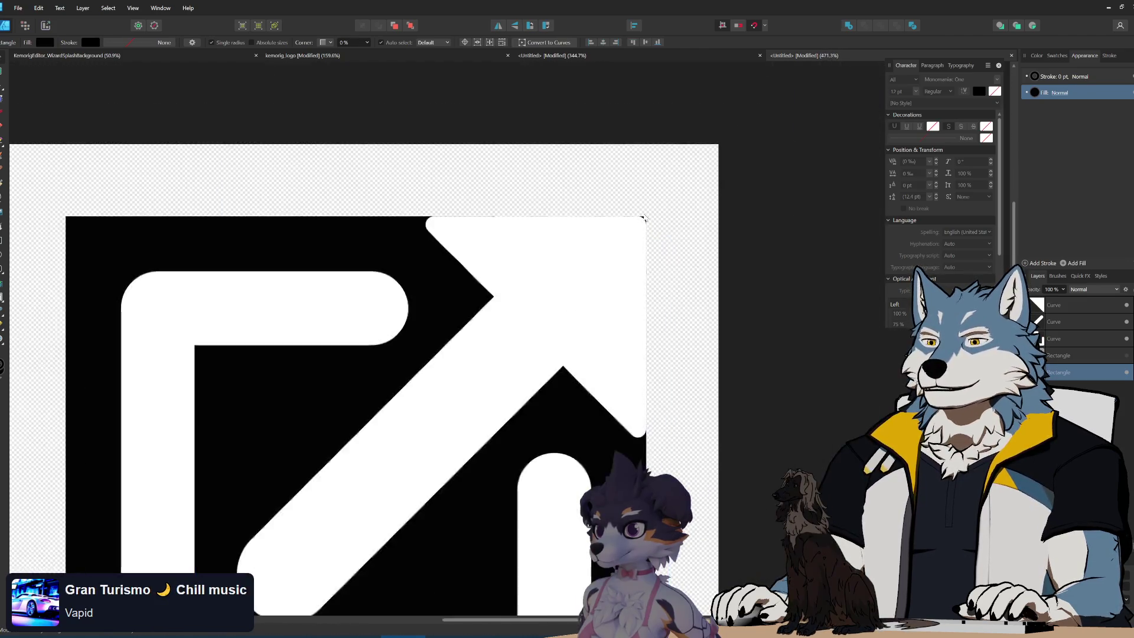
pyautogui.scroll(3, 708, 277)
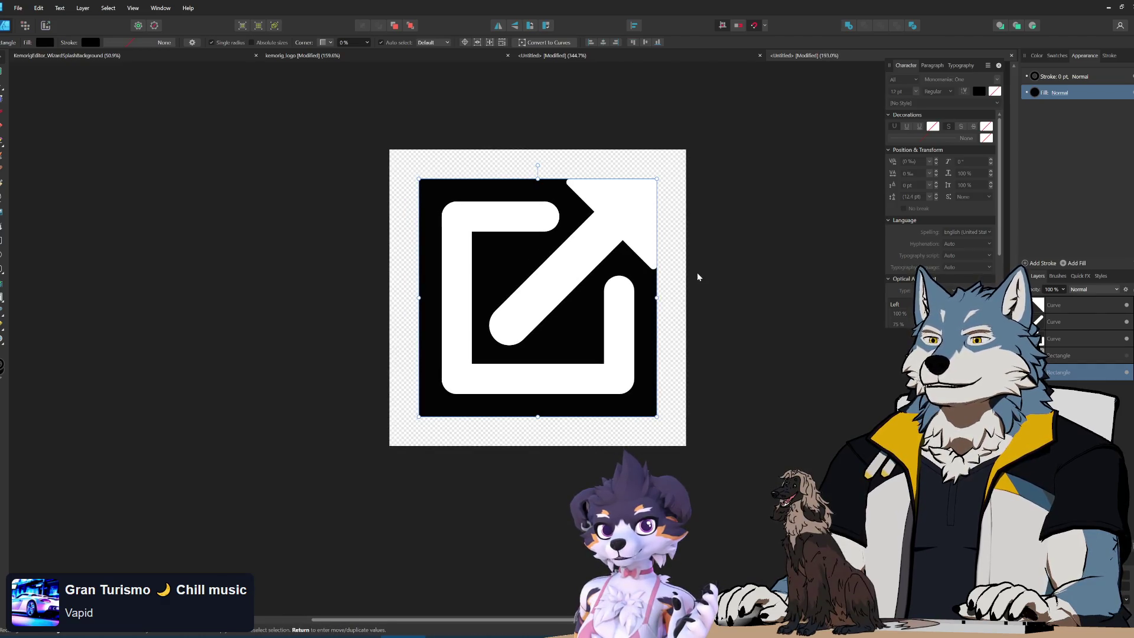
# - Select the three white icon curves and create a new document from the clipboard
pyautogui.moveTo(405, 166)
pyautogui.mouseDown()
pyautogui.moveTo(679, 428)
pyautogui.moveTo(642, 382)
pyautogui.mouseUp()
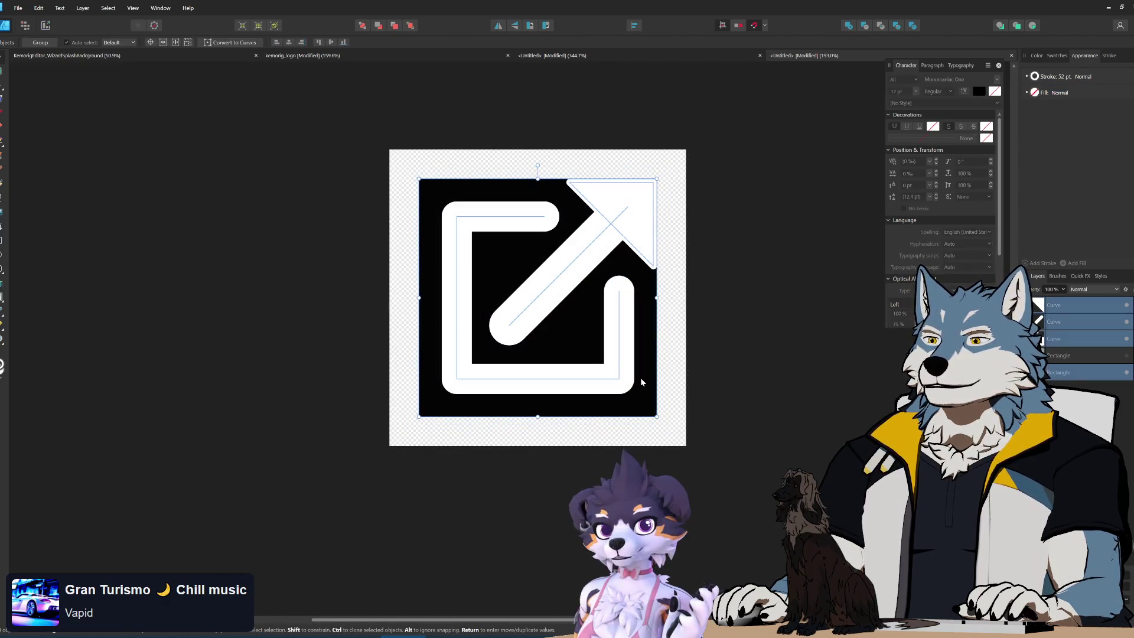
pyautogui.click(19, 8)
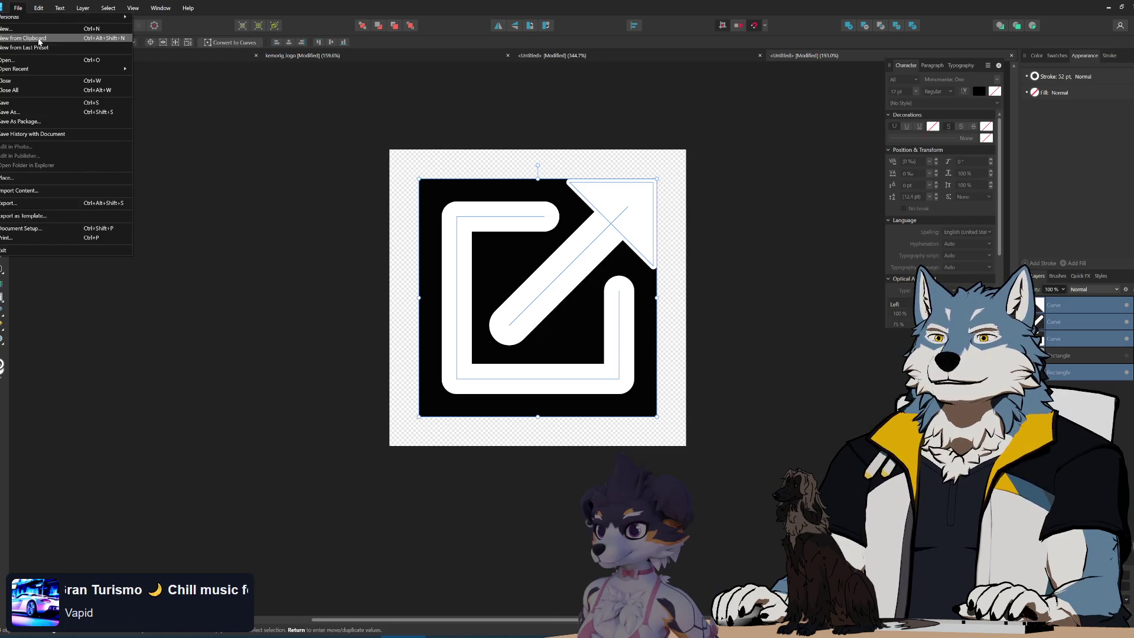
pyautogui.click(35, 38)
pyautogui.scroll(-3, 614, 370)
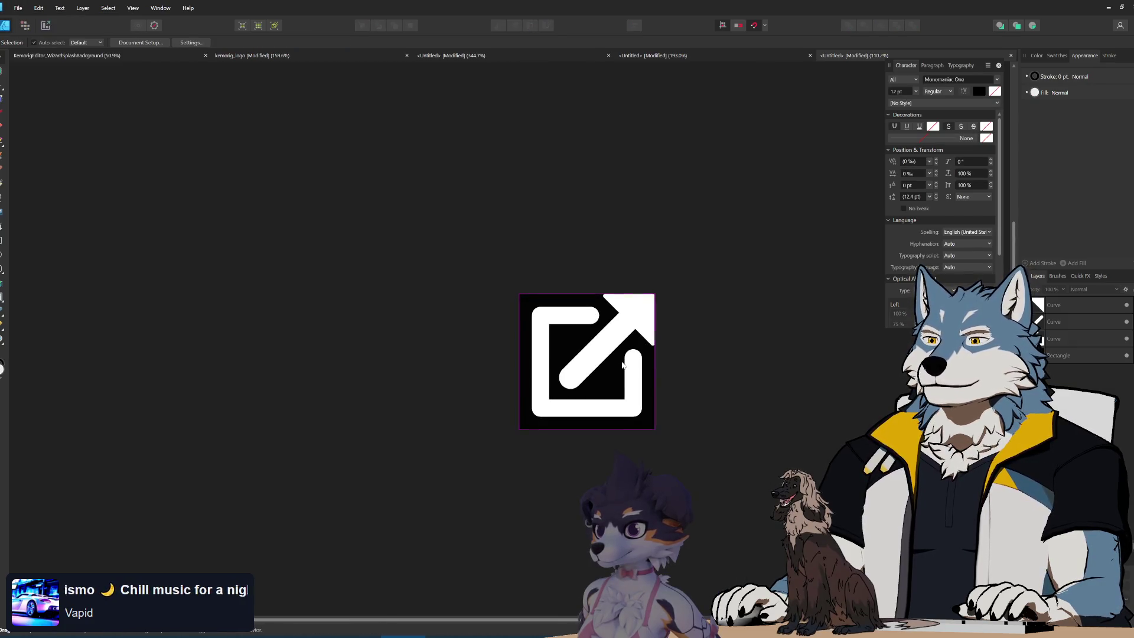
pyautogui.scroll(1, 619, 369)
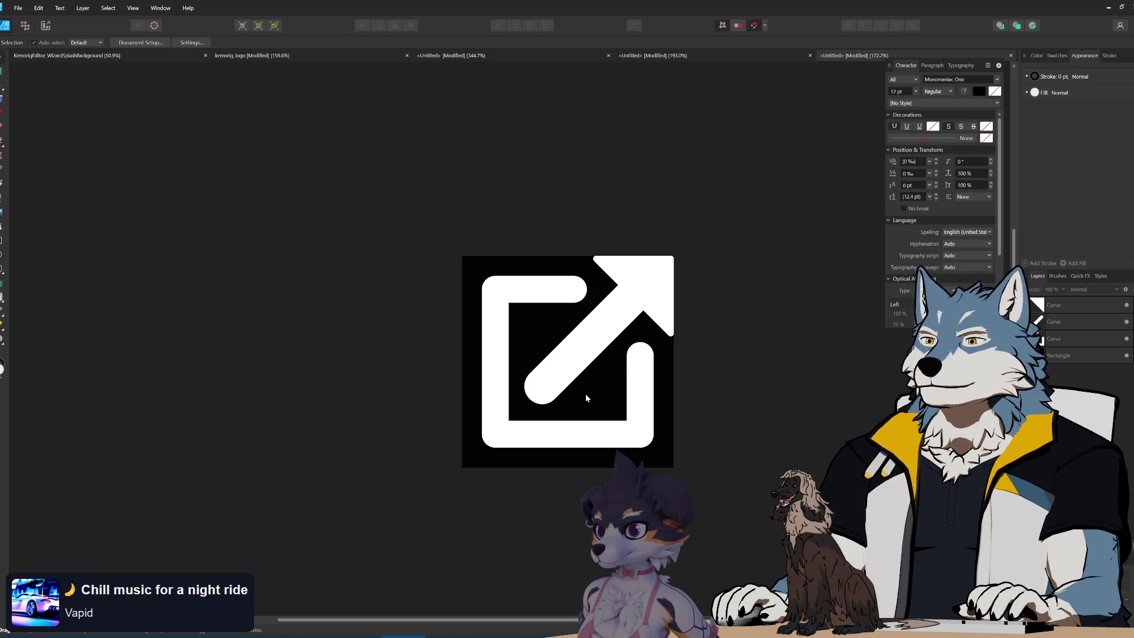
pyautogui.scroll(1, 587, 389)
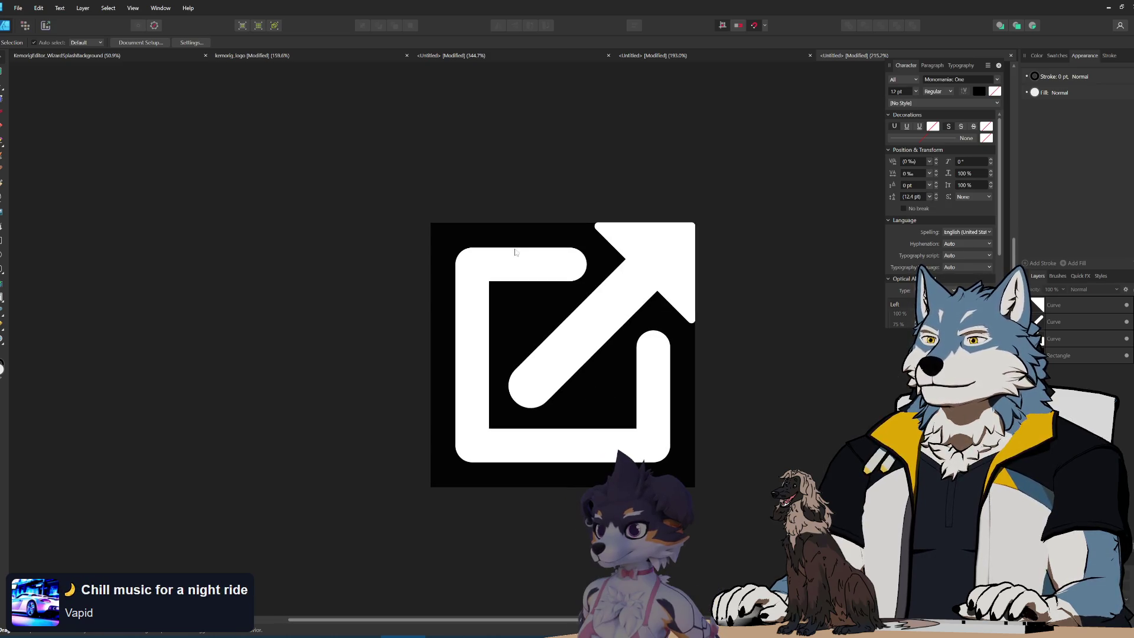
# - Open Save As with Ctrl+S and browse ArtSourceProto, into 2DArt, and back
pyautogui.hotkey('ctrl', 's')
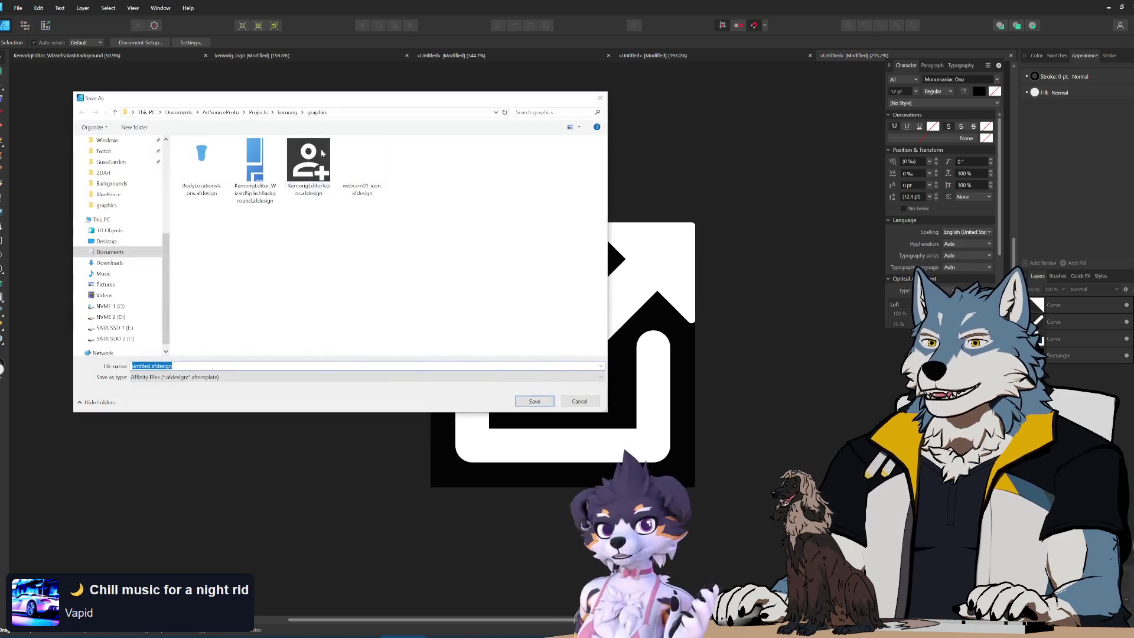
pyautogui.click(220, 112)
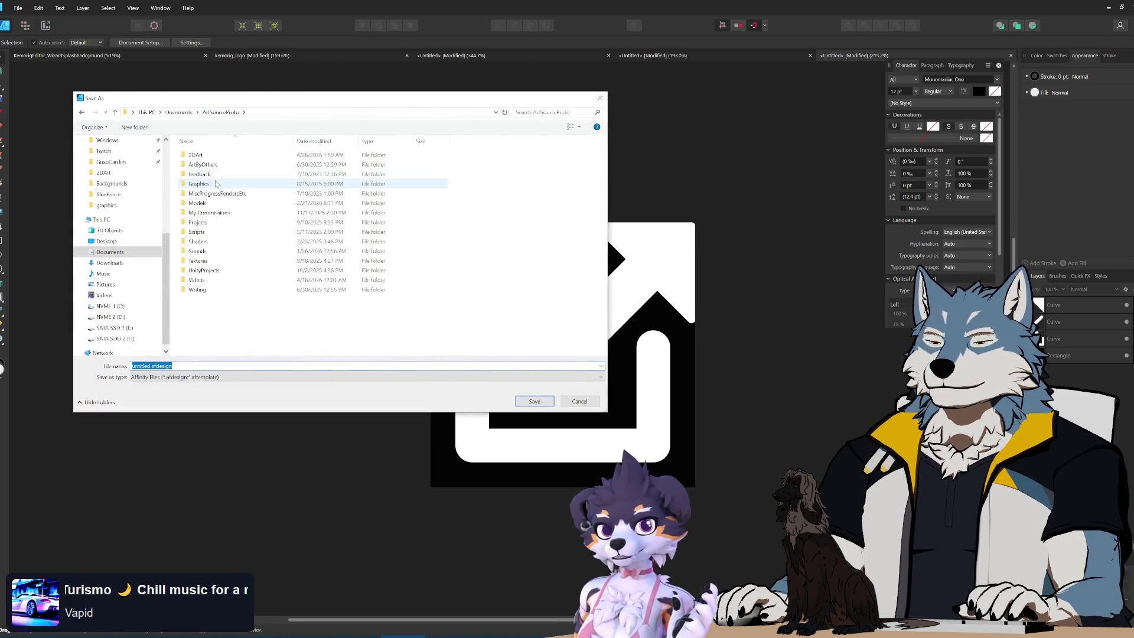
pyautogui.doubleClick(206, 156)
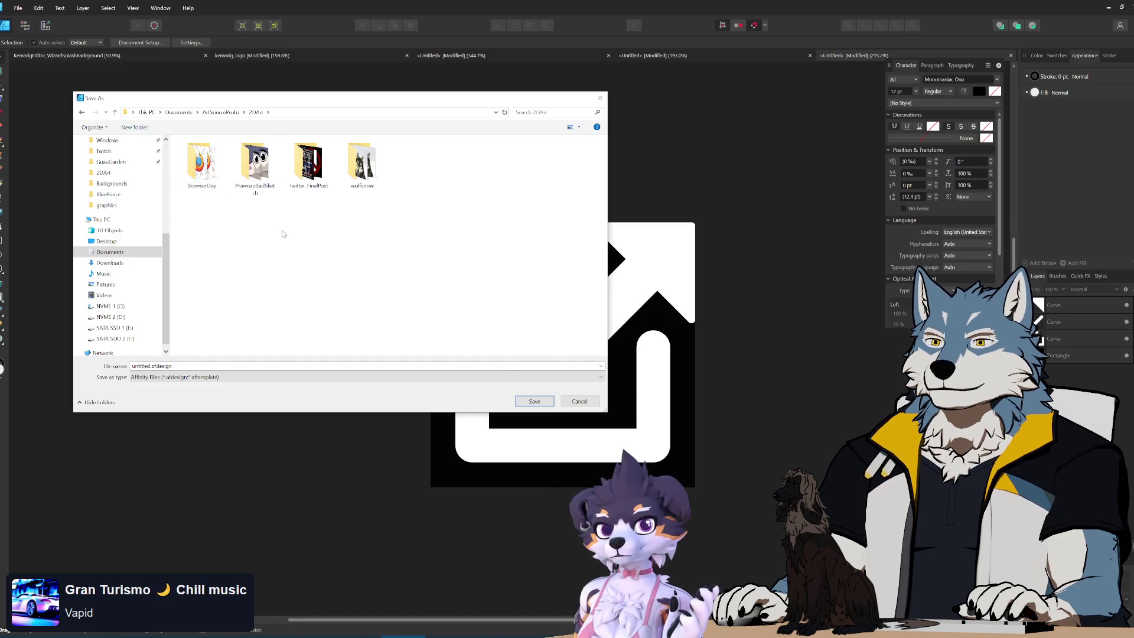
pyautogui.rightClick(282, 234)
pyautogui.click(344, 229)
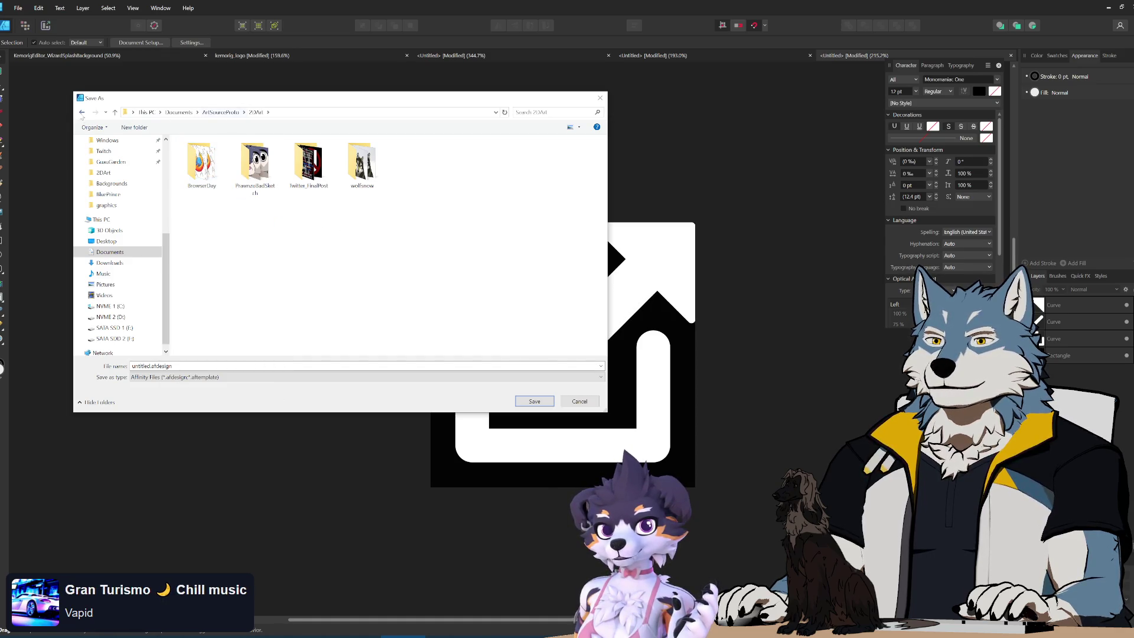
pyautogui.click(82, 113)
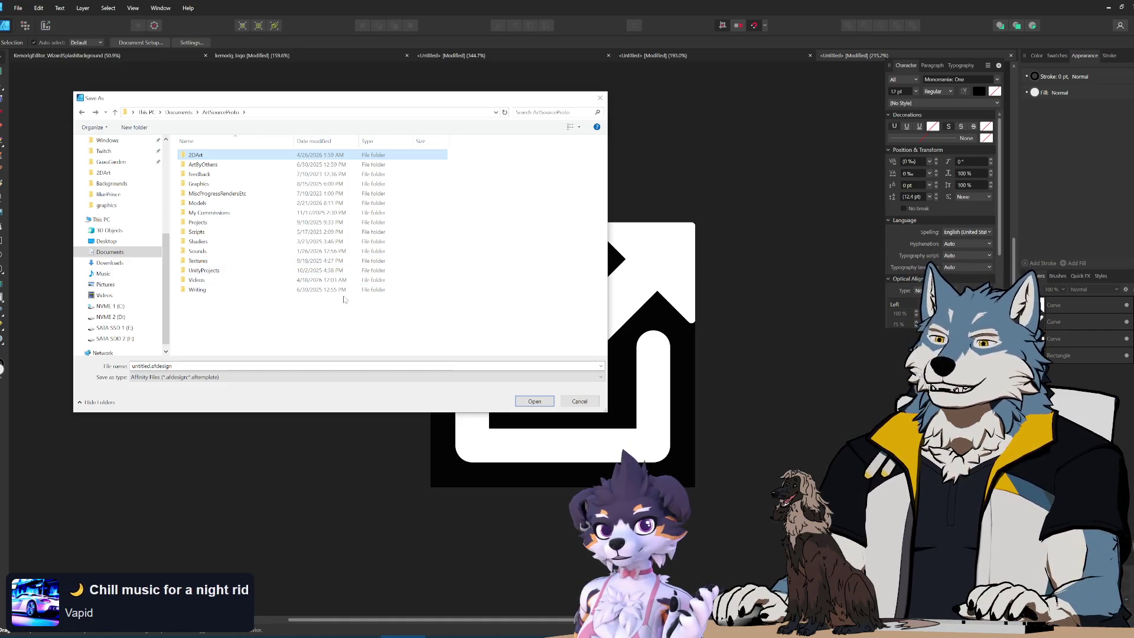
# - Save as KemorigExternalLink.afdesign in Projects\kemorig\graphics, then hide the black background Rectangle
pyautogui.click(263, 308)
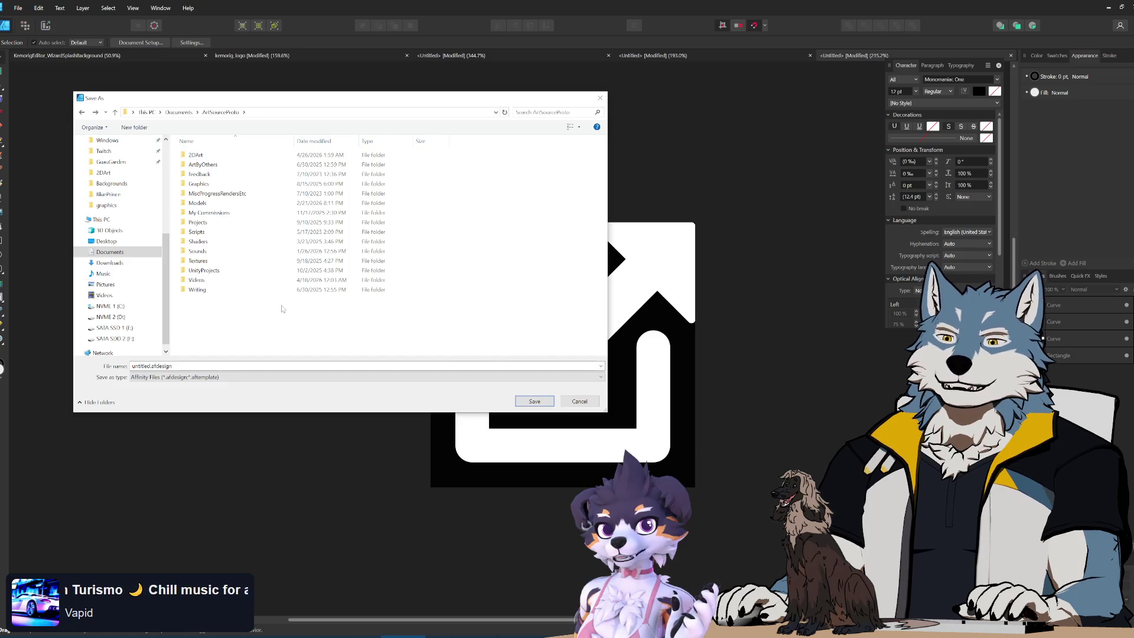
pyautogui.doubleClick(223, 224)
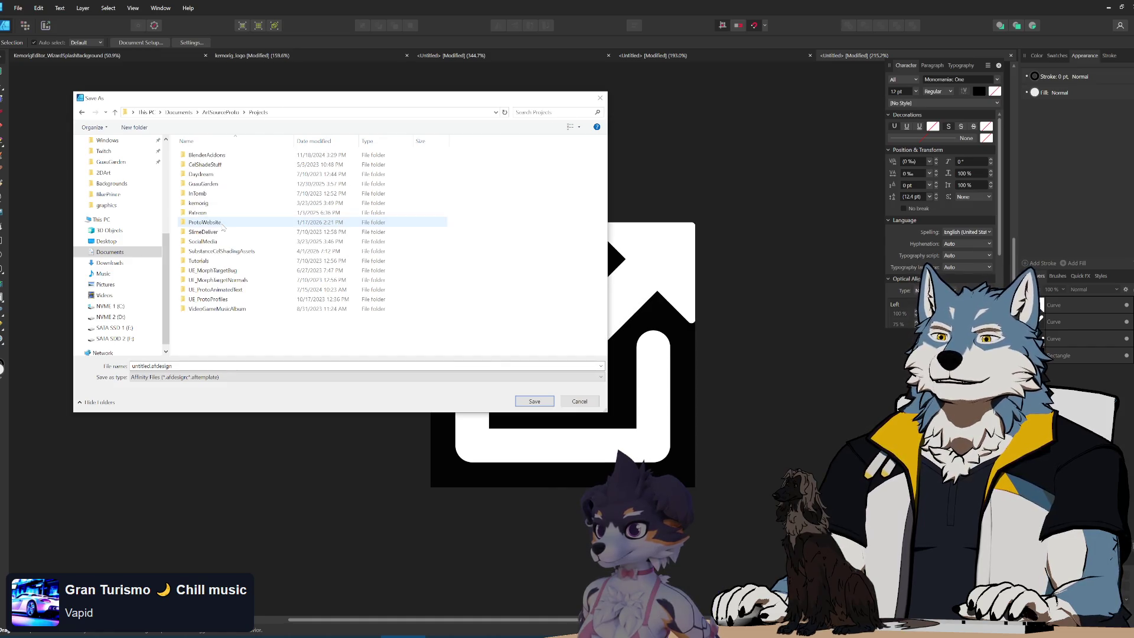
pyautogui.click(230, 205)
pyautogui.doubleClick(231, 206)
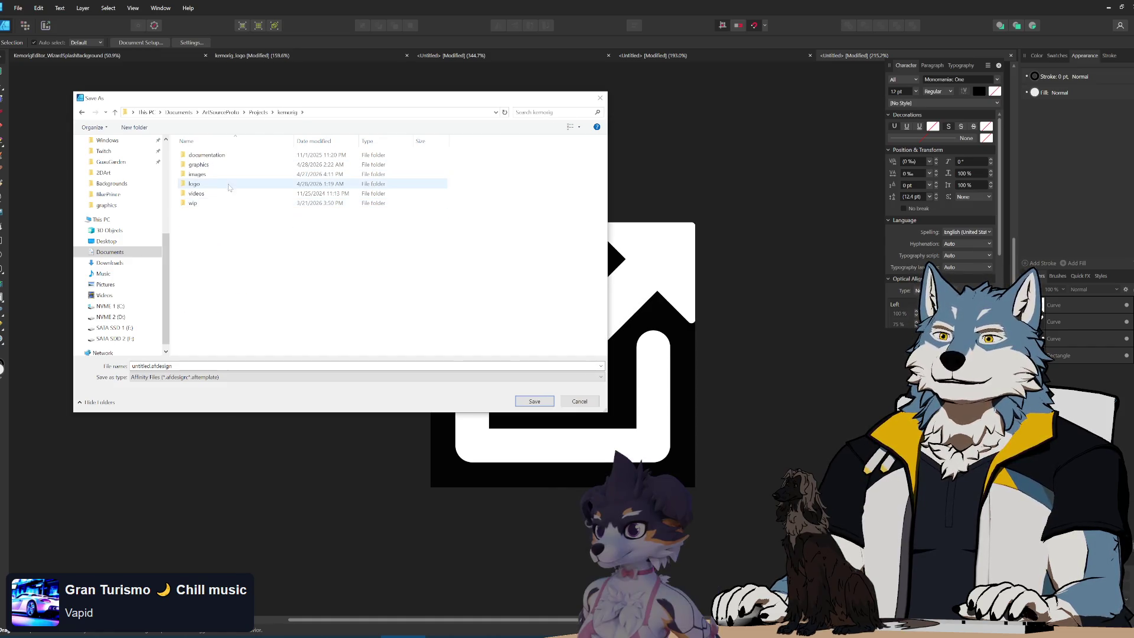
pyautogui.doubleClick(225, 166)
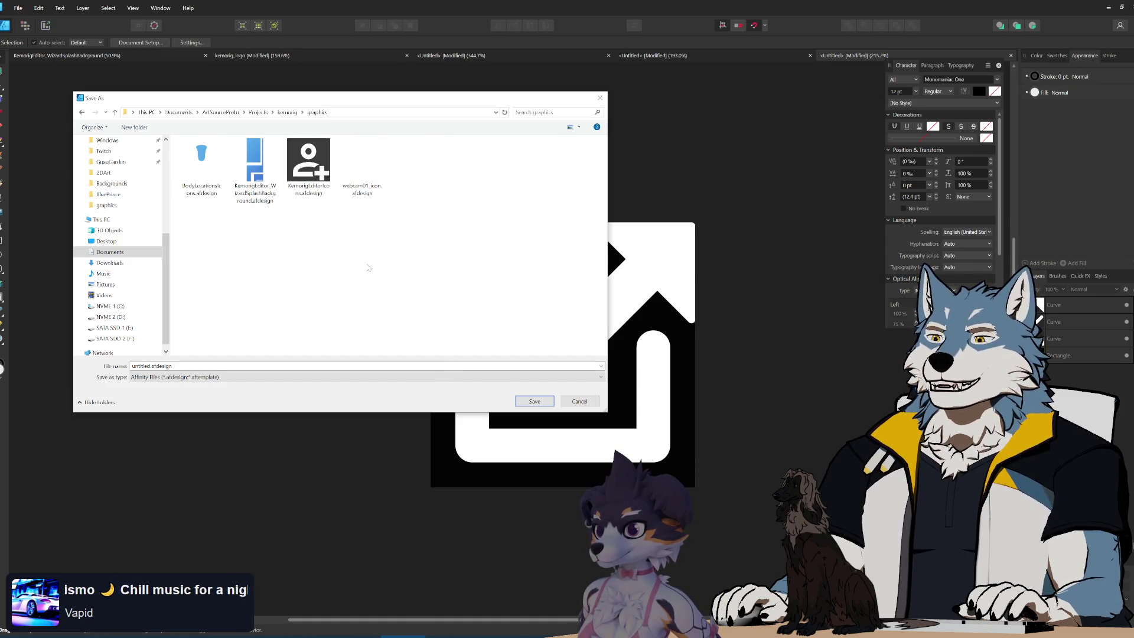
pyautogui.doubleClick(142, 367)
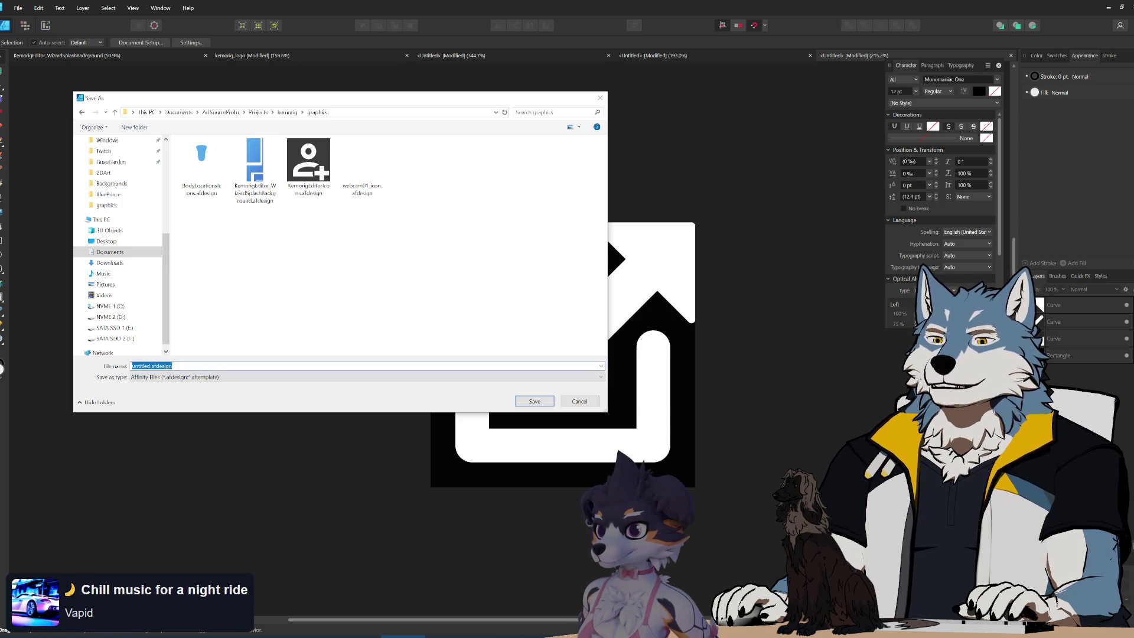
pyautogui.write('K')
pyautogui.write('emorigE')
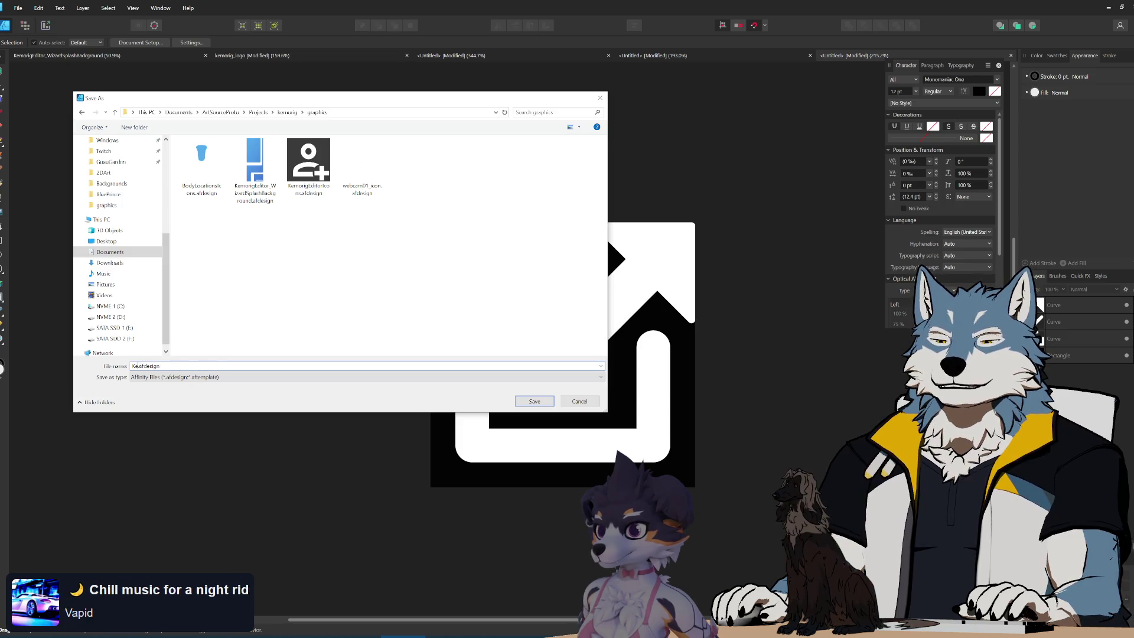
pyautogui.write('xternalLink')
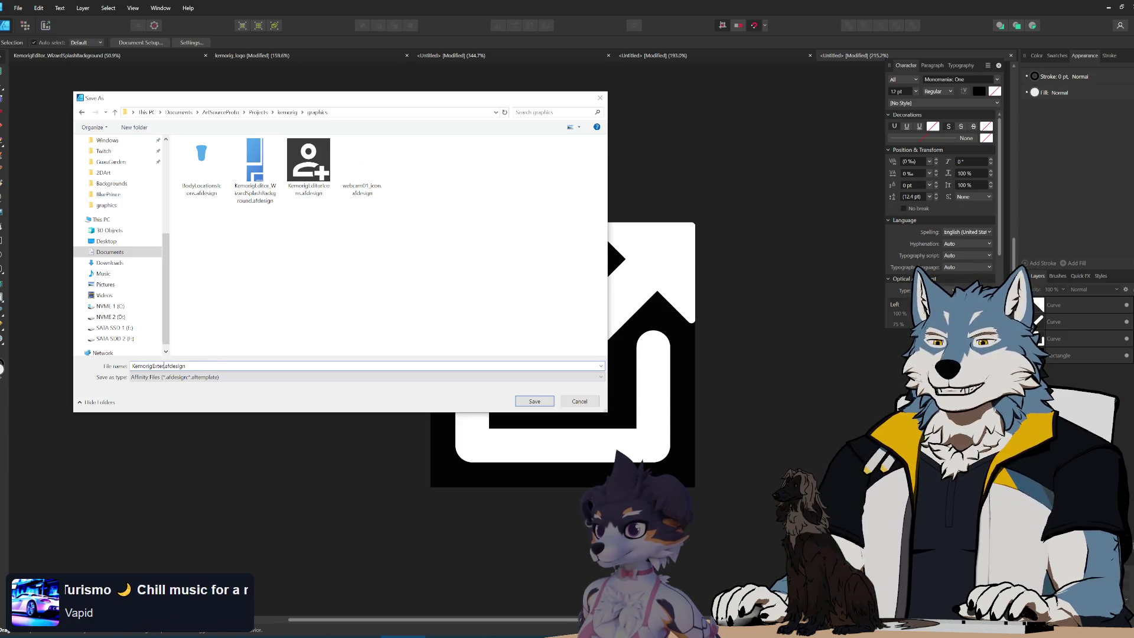
pyautogui.write('Icon')
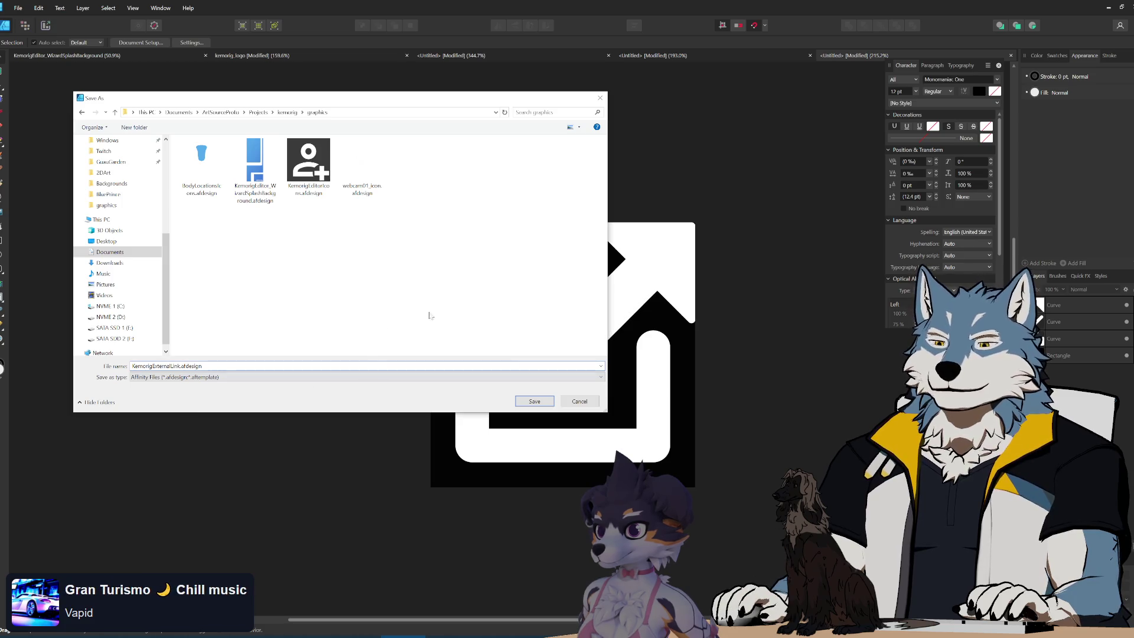
pyautogui.press('BackSpace')
pyautogui.press('BackSpace')
pyautogui.press('BackSpace')
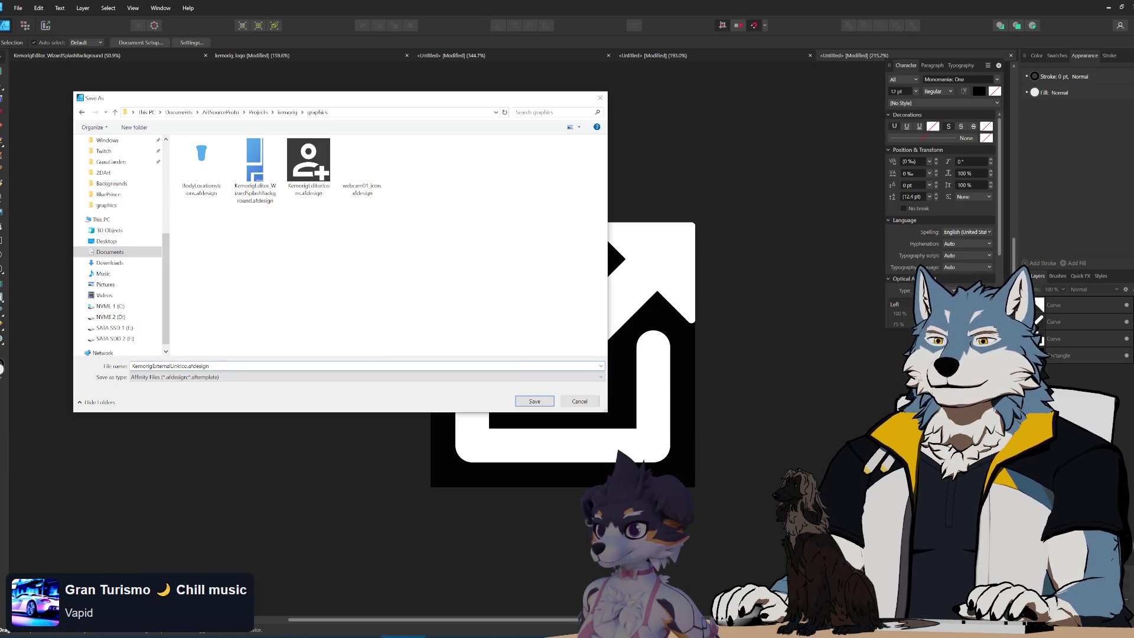
pyautogui.press('Return')
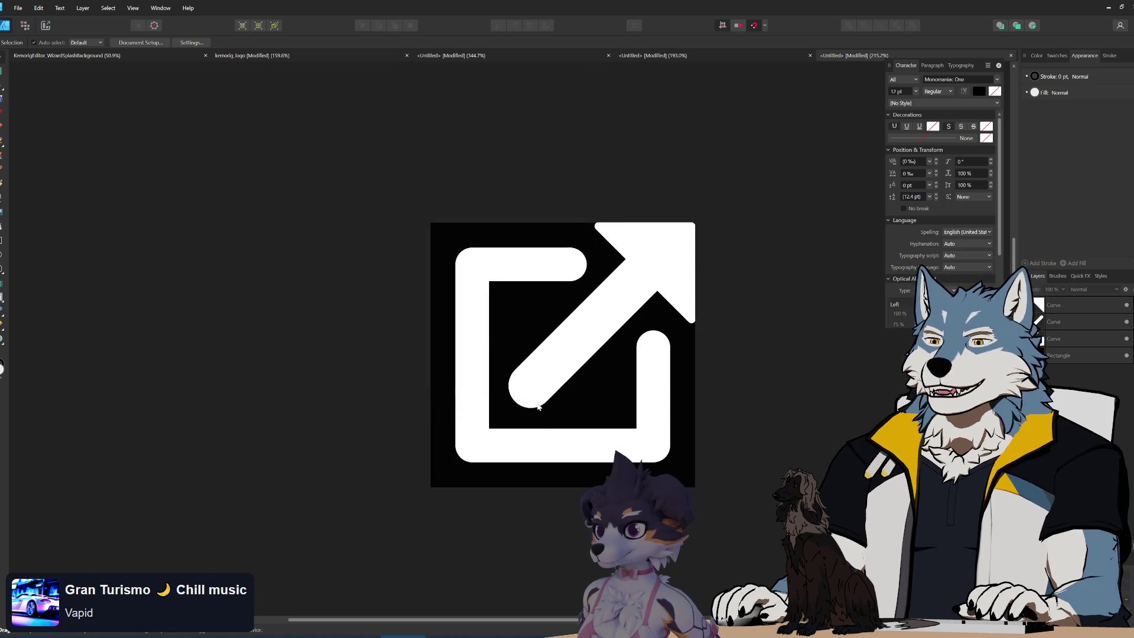
pyautogui.click(1127, 356)
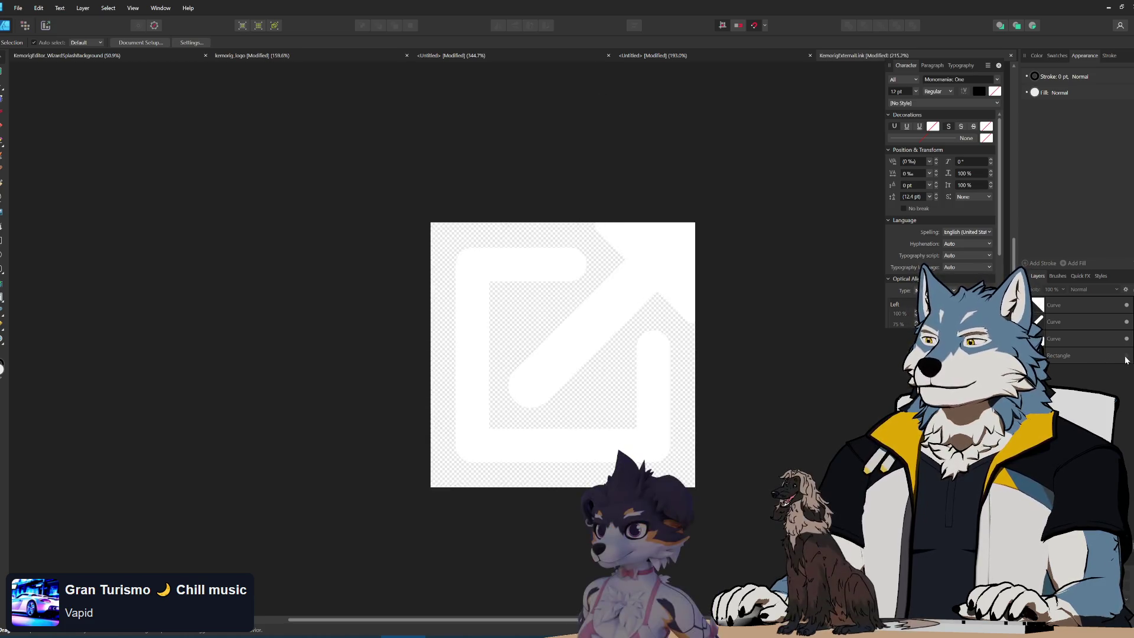
# - Export the icon as SVG instead of PNG with the digital – small size preset
pyautogui.click(21, 7)
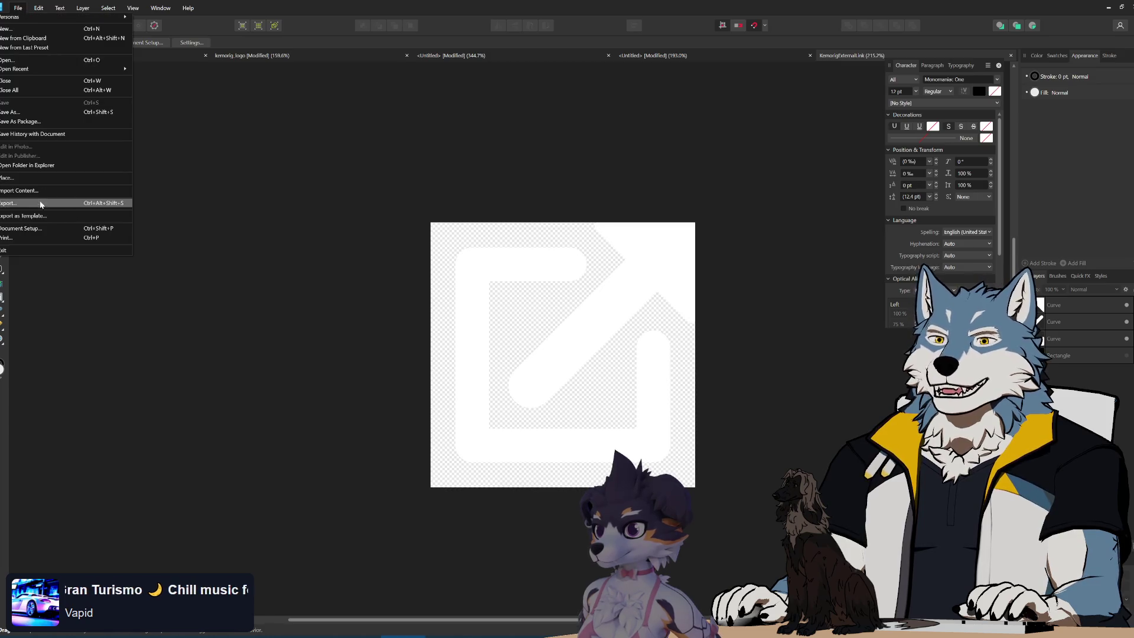
pyautogui.click(35, 202)
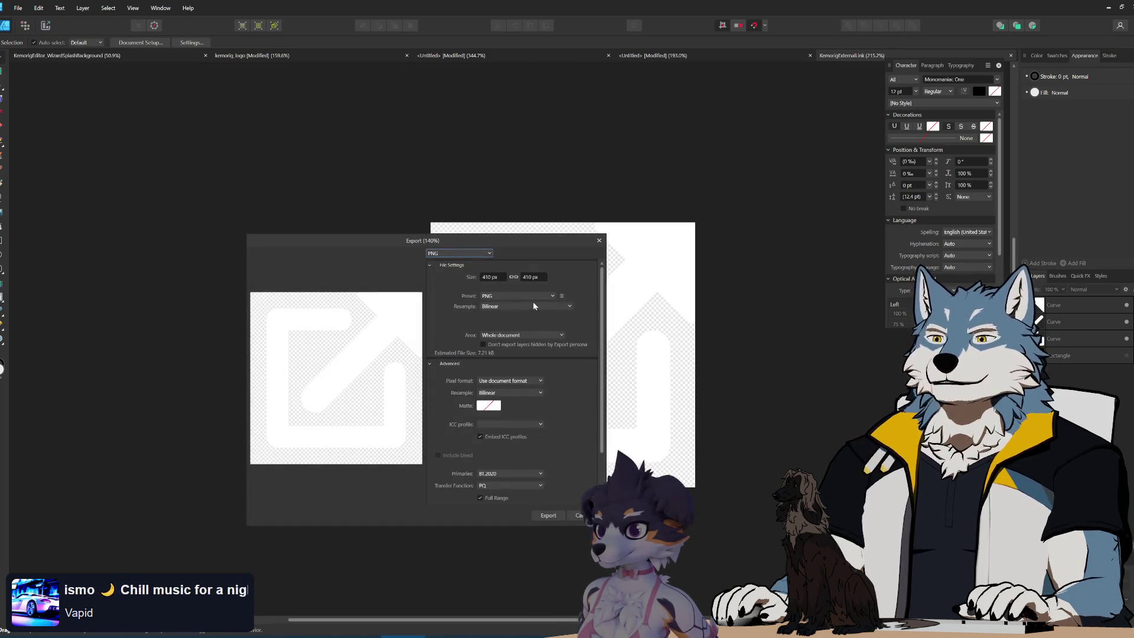
pyautogui.click(468, 254)
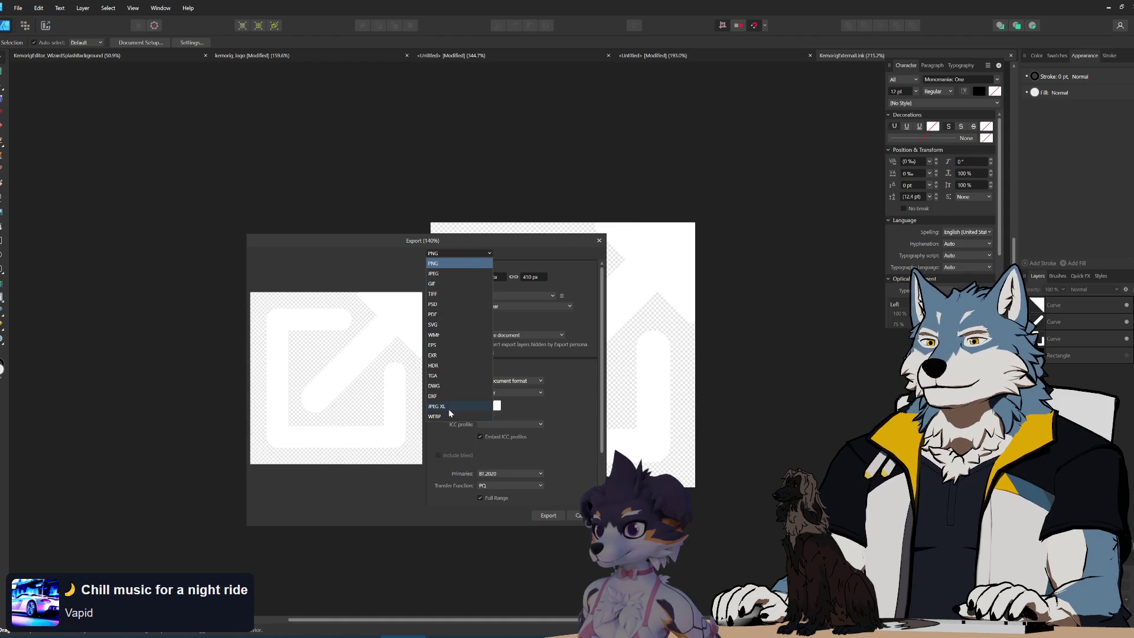
pyautogui.click(449, 325)
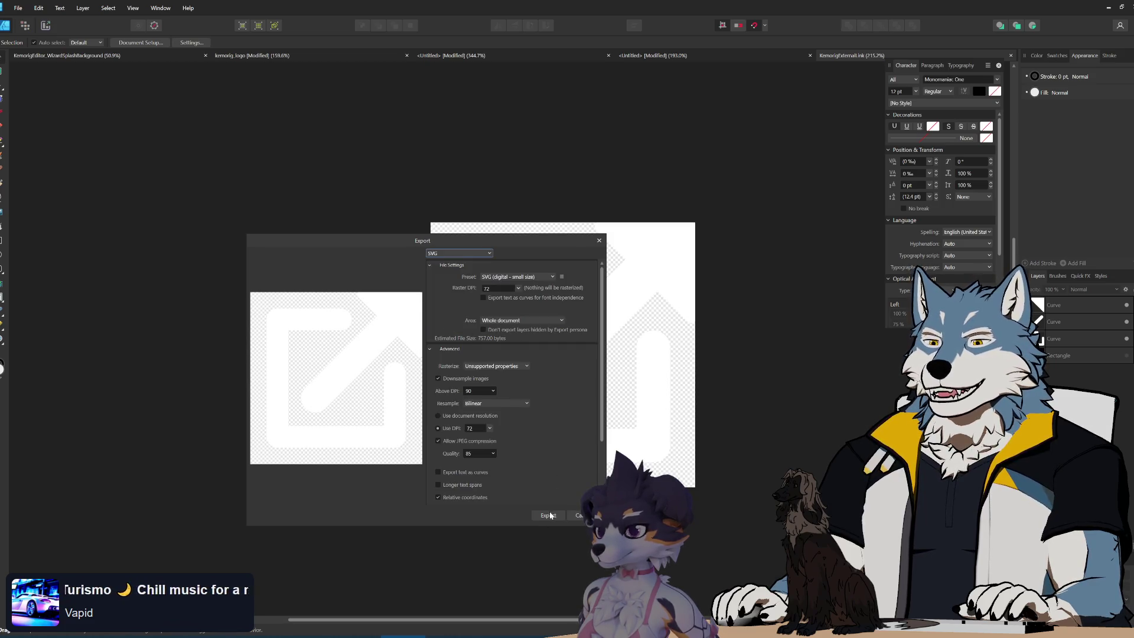
pyautogui.click(548, 515)
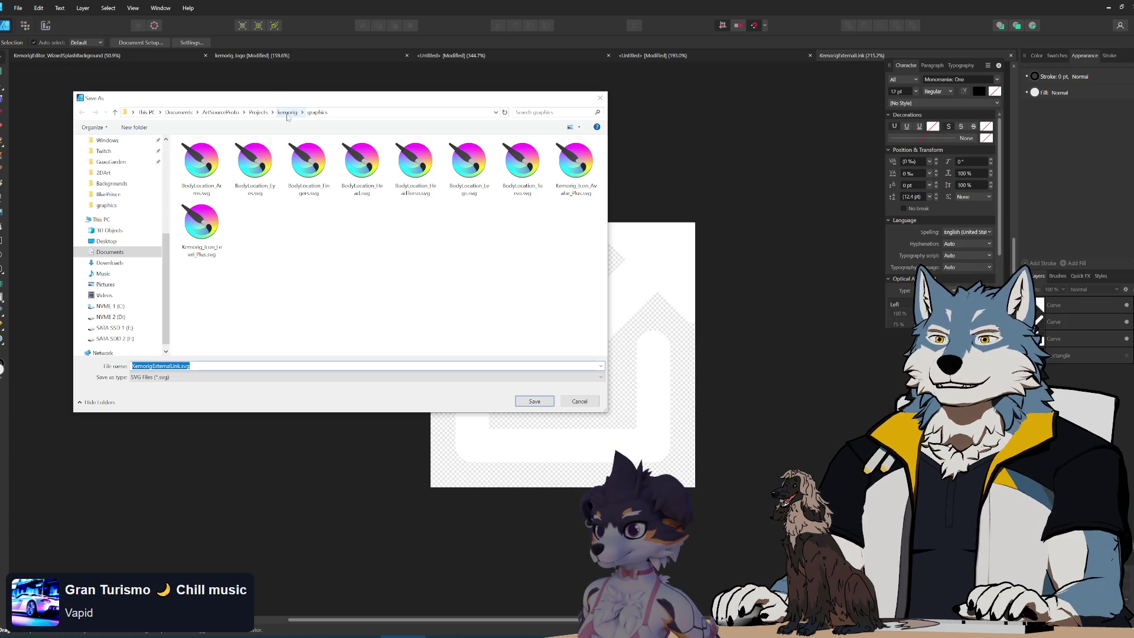
# - Save KemorigExternalLink.svg into ArtSourceProto\Projects\kemorig\graphics and minimize Affinity Designer
pyautogui.moveTo(313, 102); pyautogui.dragTo(481, 185)
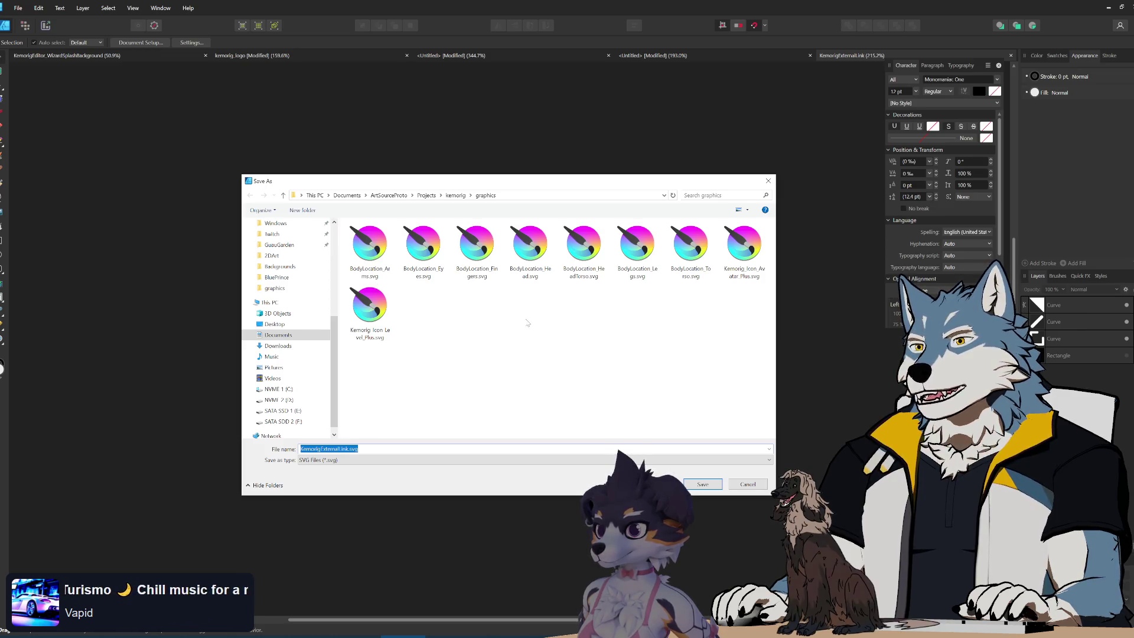
pyautogui.scroll(3, 301, 369)
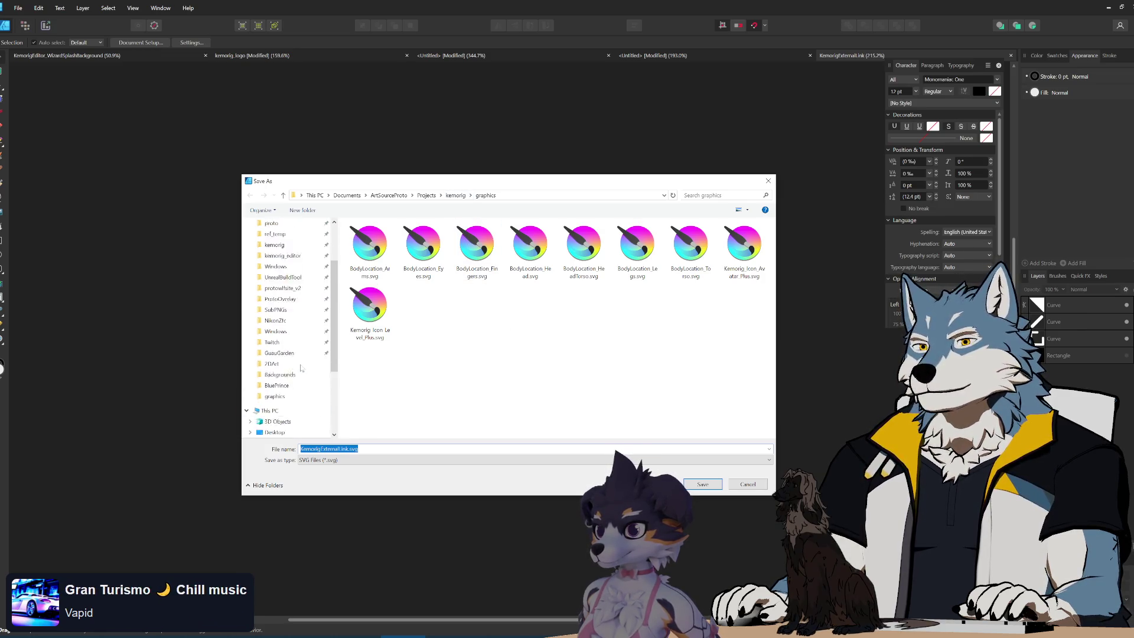
pyautogui.scroll(2, 302, 368)
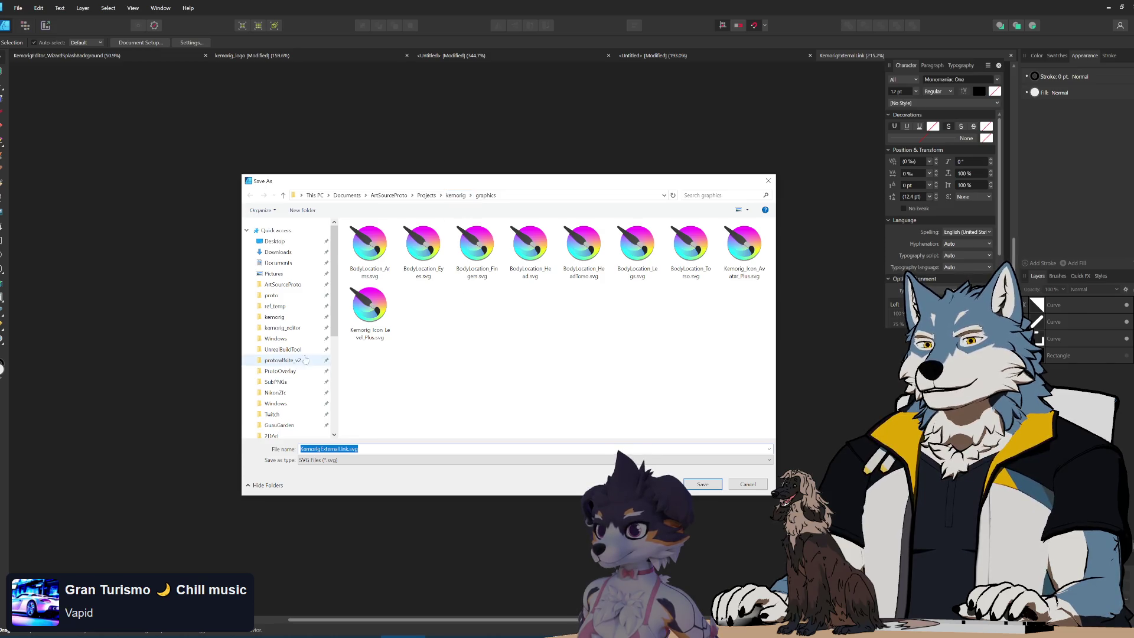
pyautogui.scroll(-1, 305, 361)
pyautogui.click(283, 266)
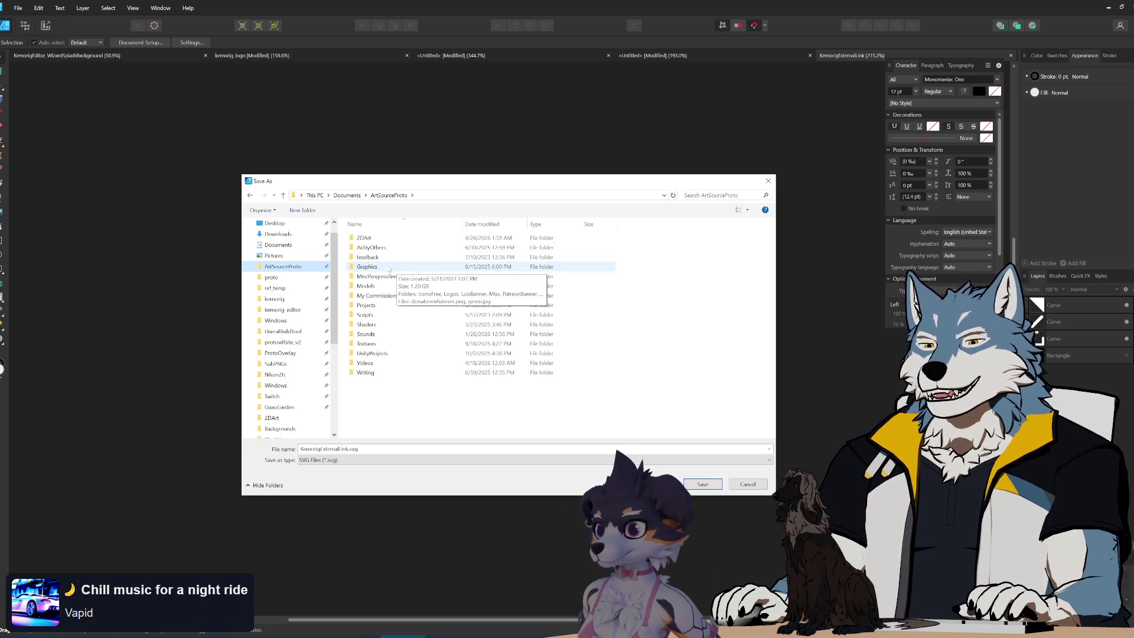
pyautogui.doubleClick(395, 306)
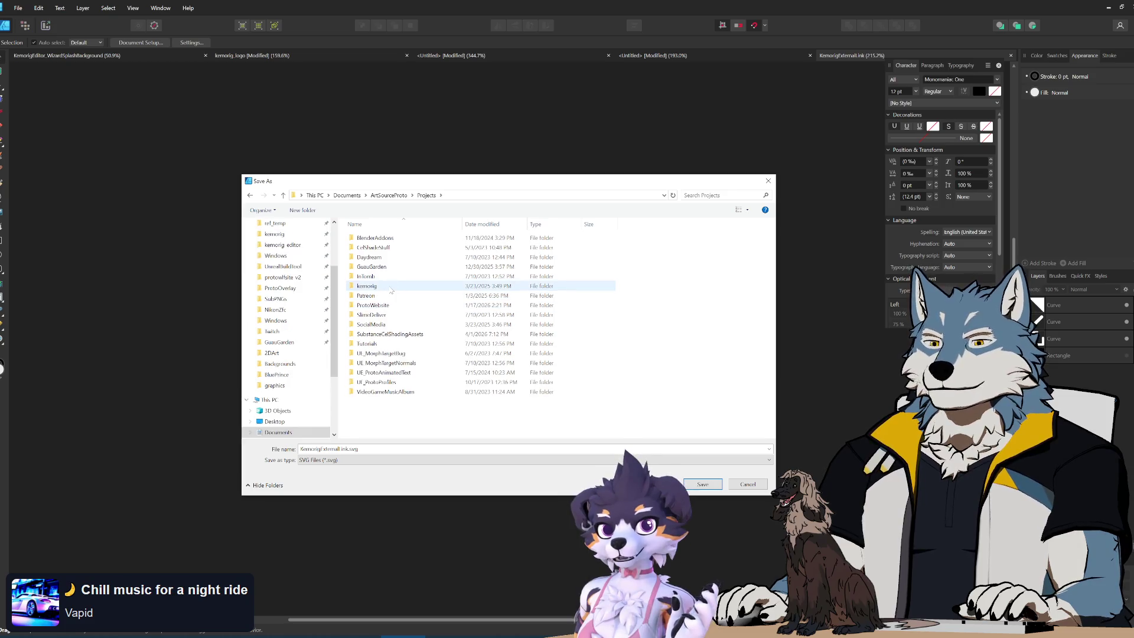
pyautogui.doubleClick(396, 273)
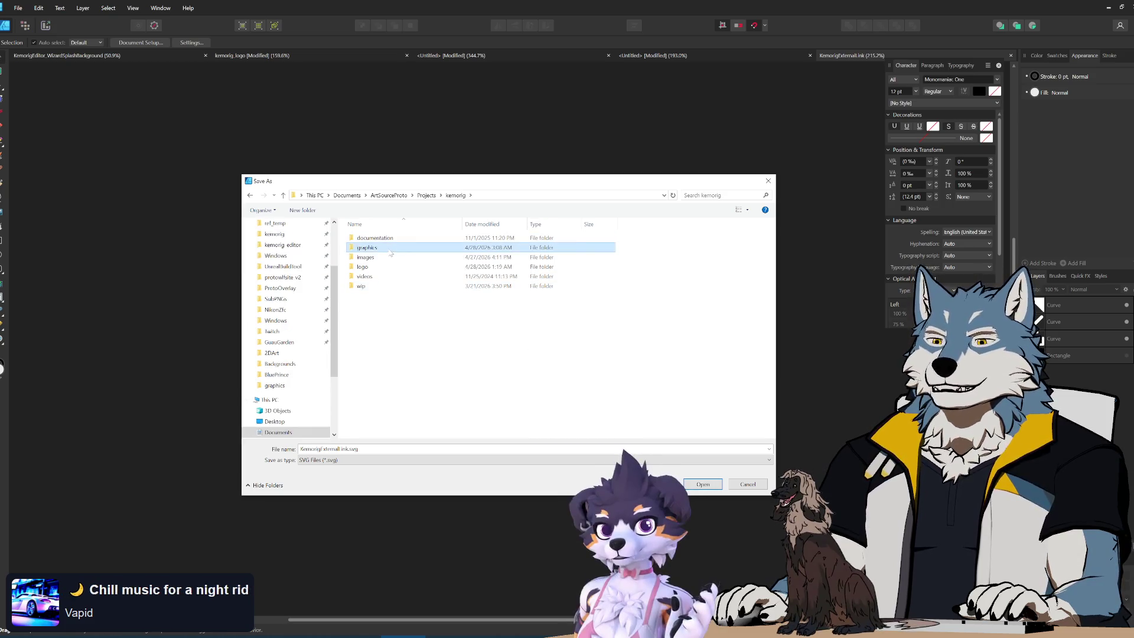
pyautogui.doubleClick(397, 248)
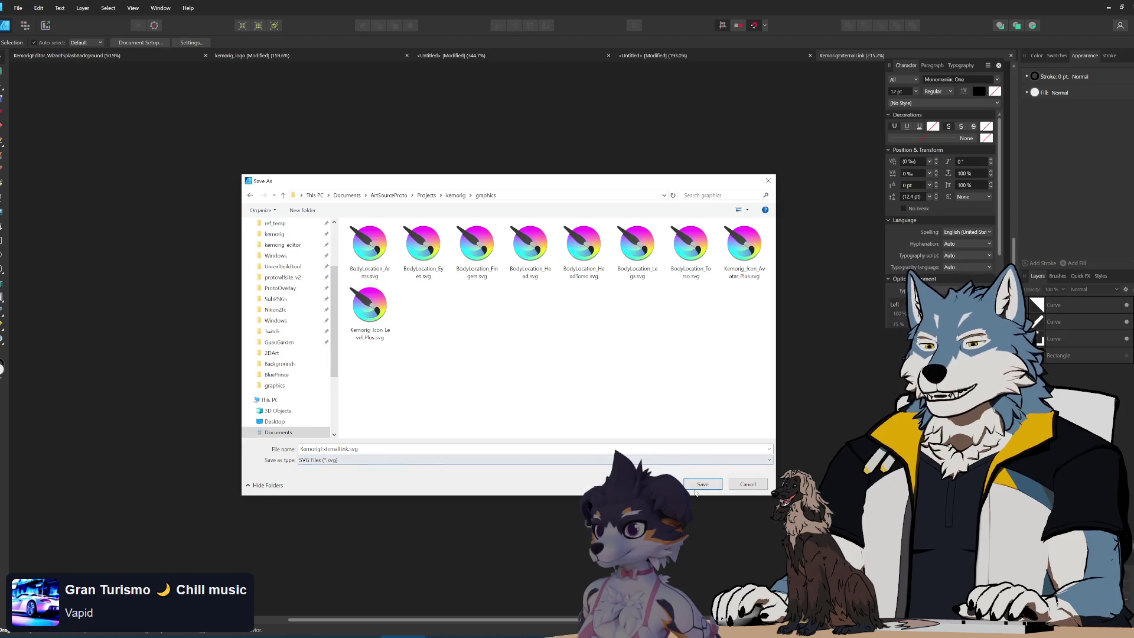
pyautogui.click(702, 484)
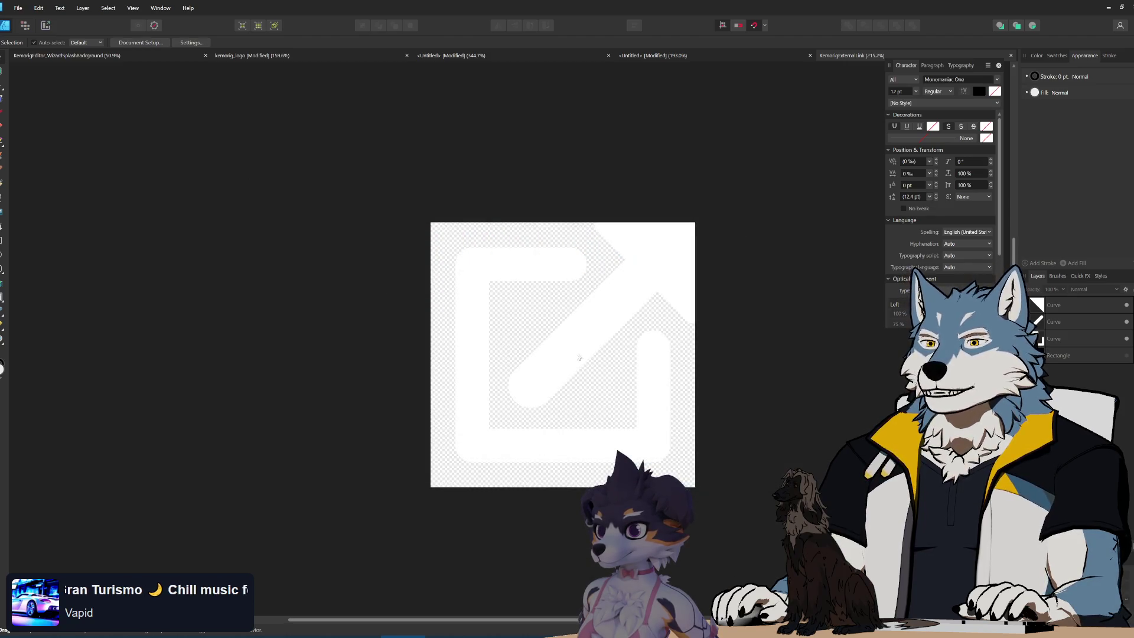
pyautogui.click(1109, 7)
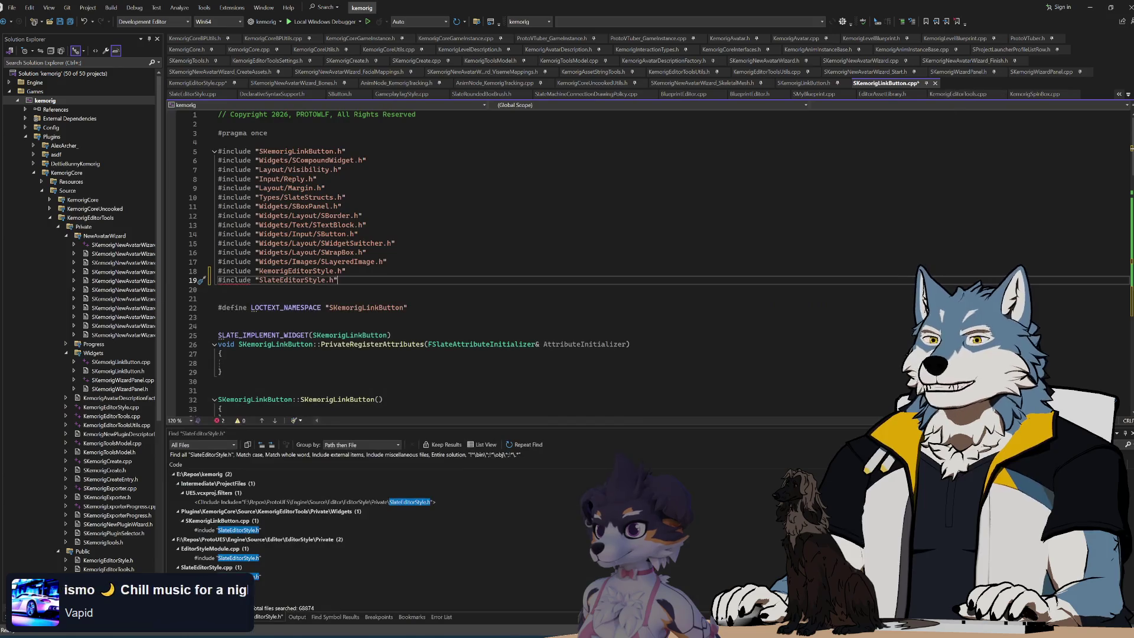
# - Switch to the kemorig graphics folder window and select KemorigExternalLink.svg
pyautogui.hotkey('alt', 'Tab')
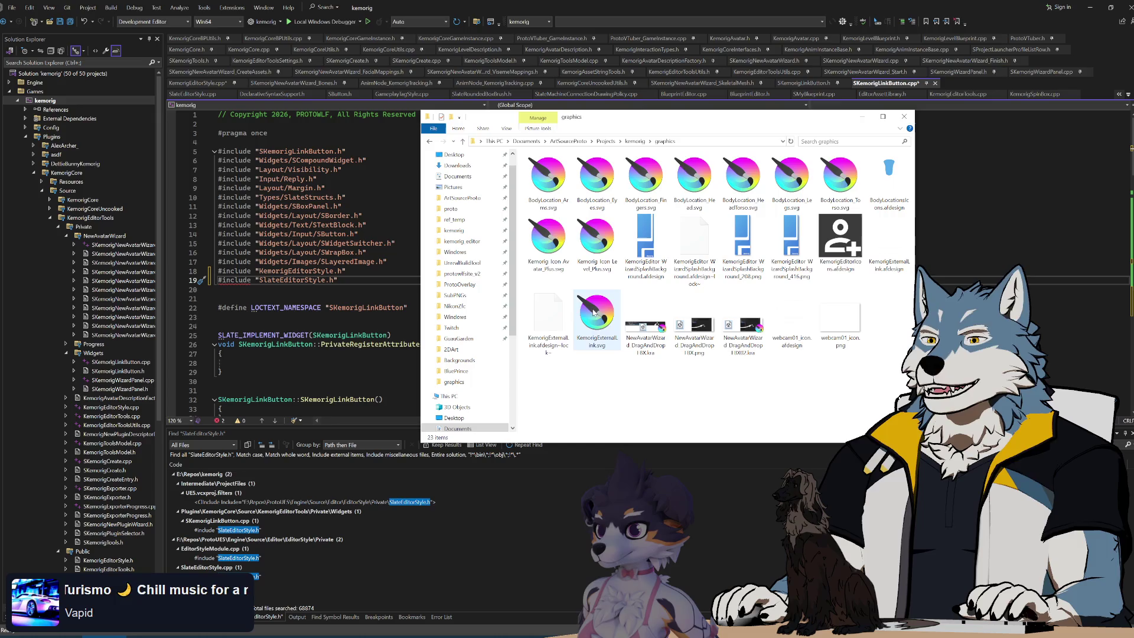
pyautogui.click(596, 320)
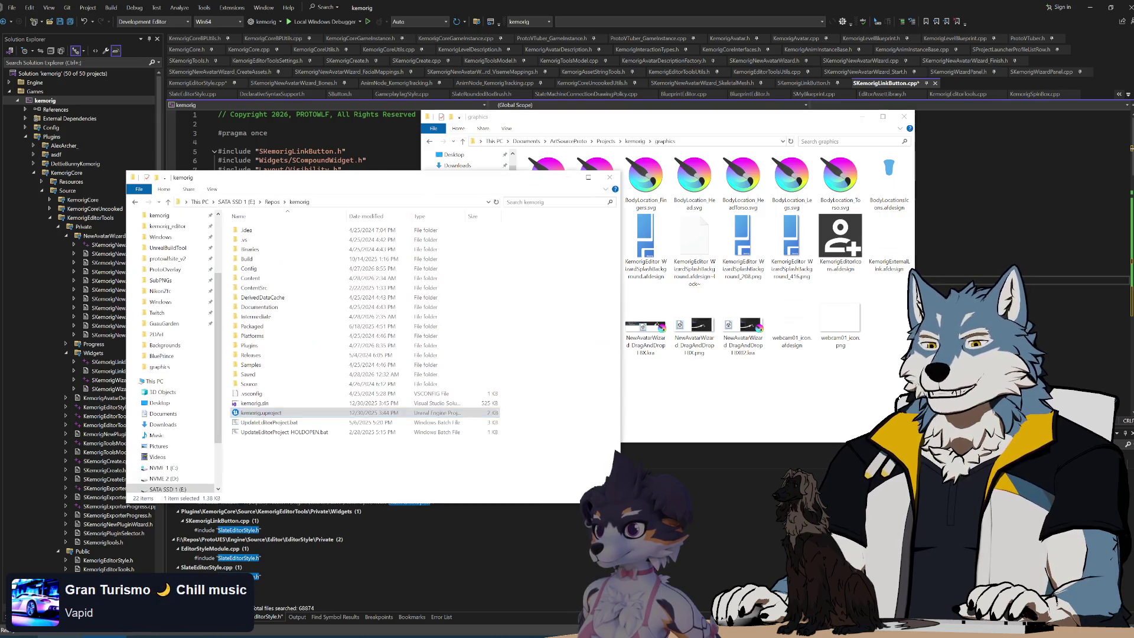
# - Paste KemorigExternalLink.svg into the plugin's Content\Slate\Icons folder and confirm its file name
pyautogui.click(136, 201)
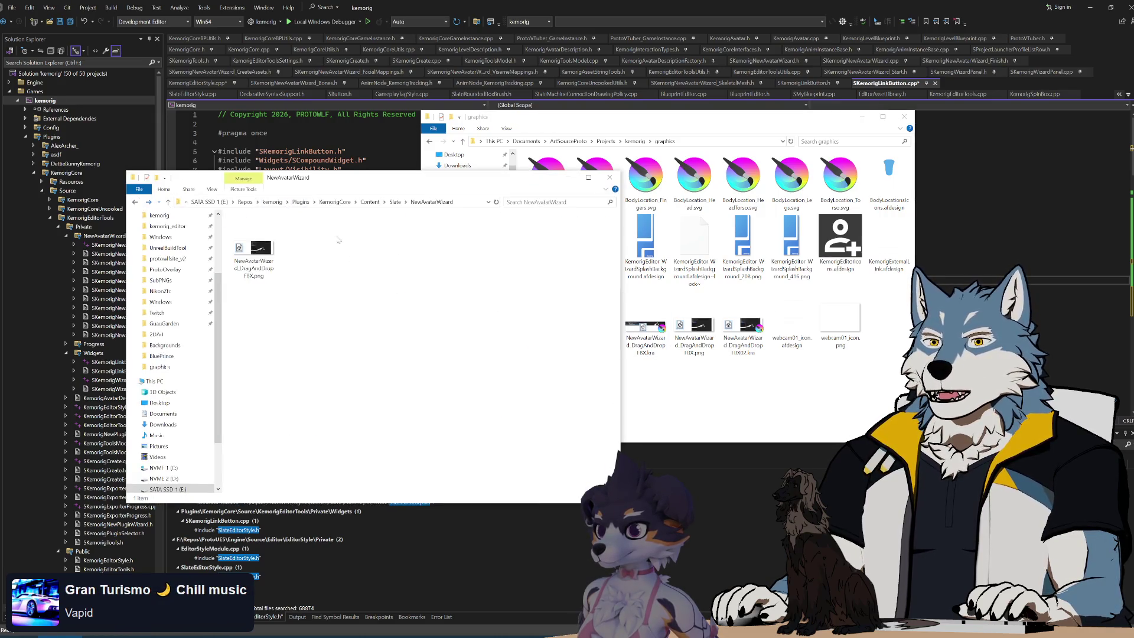
pyautogui.click(395, 201)
pyautogui.press('Up')
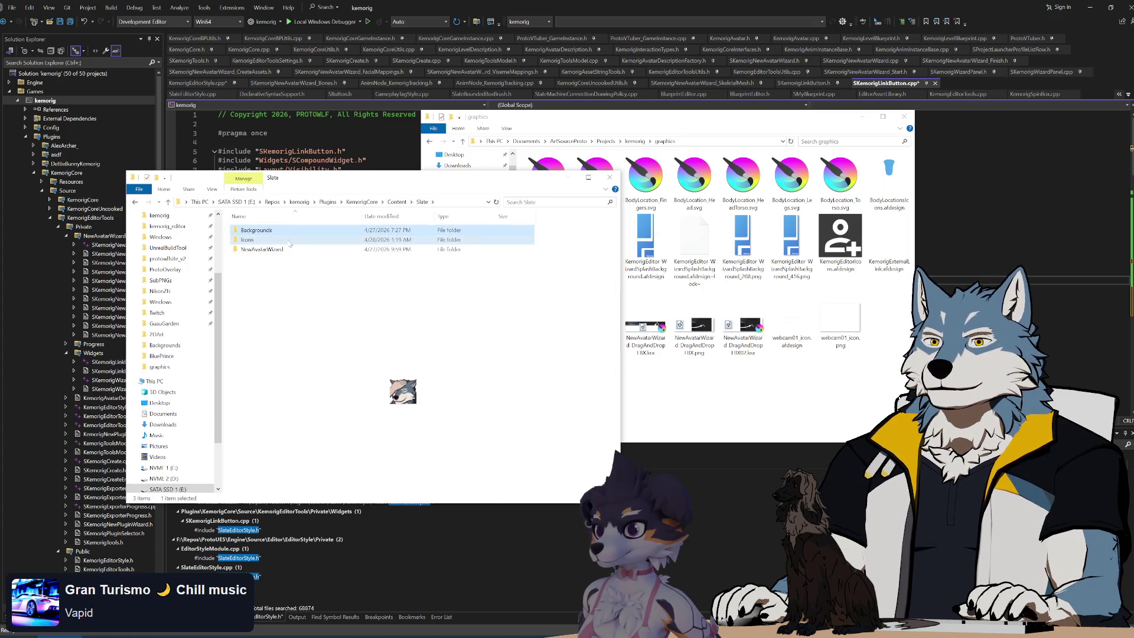
pyautogui.press('Return')
pyautogui.hotkey('ctrl', 'v')
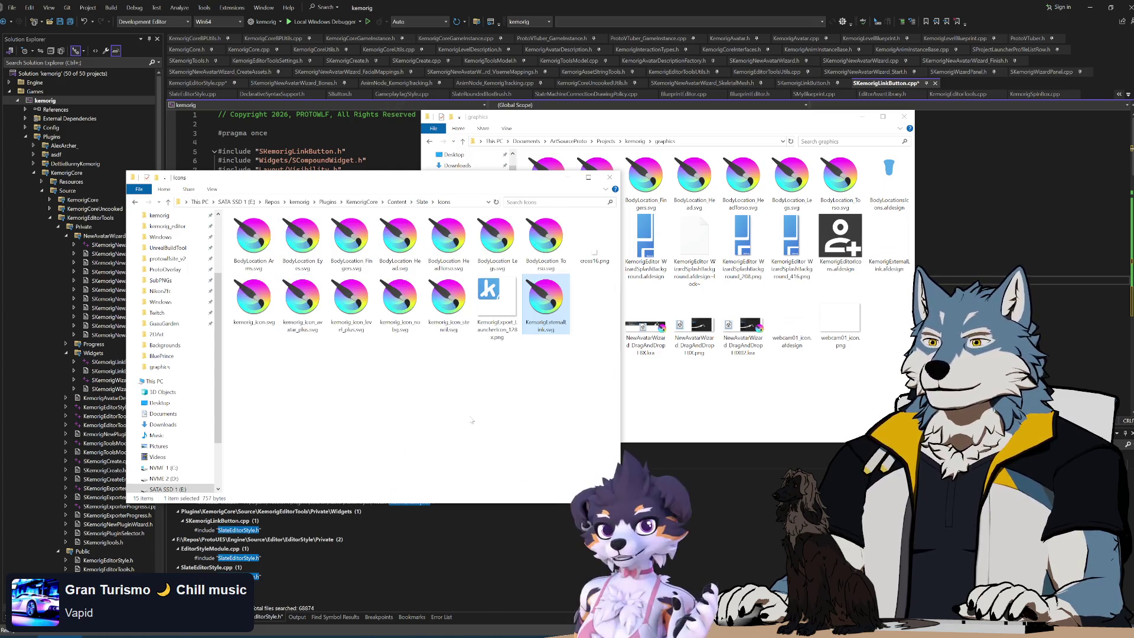
pyautogui.press('F2')
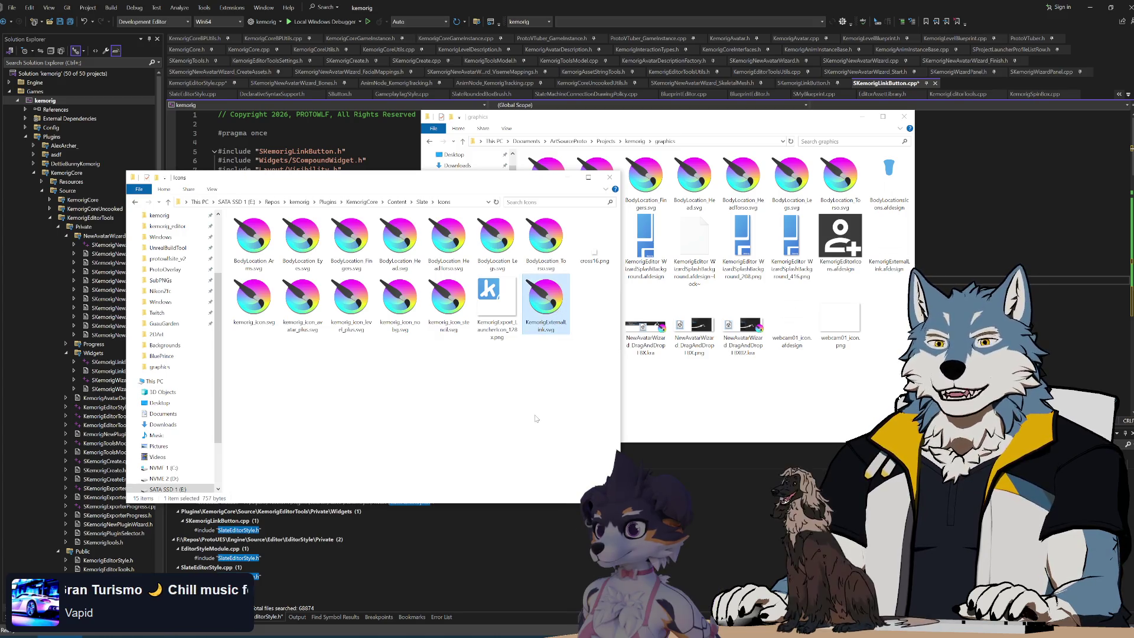
pyautogui.press('Return')
# - Remove the SlateEditorStyle.h include from SKemorigLinkButton.cpp and open KemorigEditorStyle.cpp
pyautogui.hotkey('alt', 'Tab')
pyautogui.press('Down')
pyautogui.press('Down')
pyautogui.hotkey('ctrl', 'x')
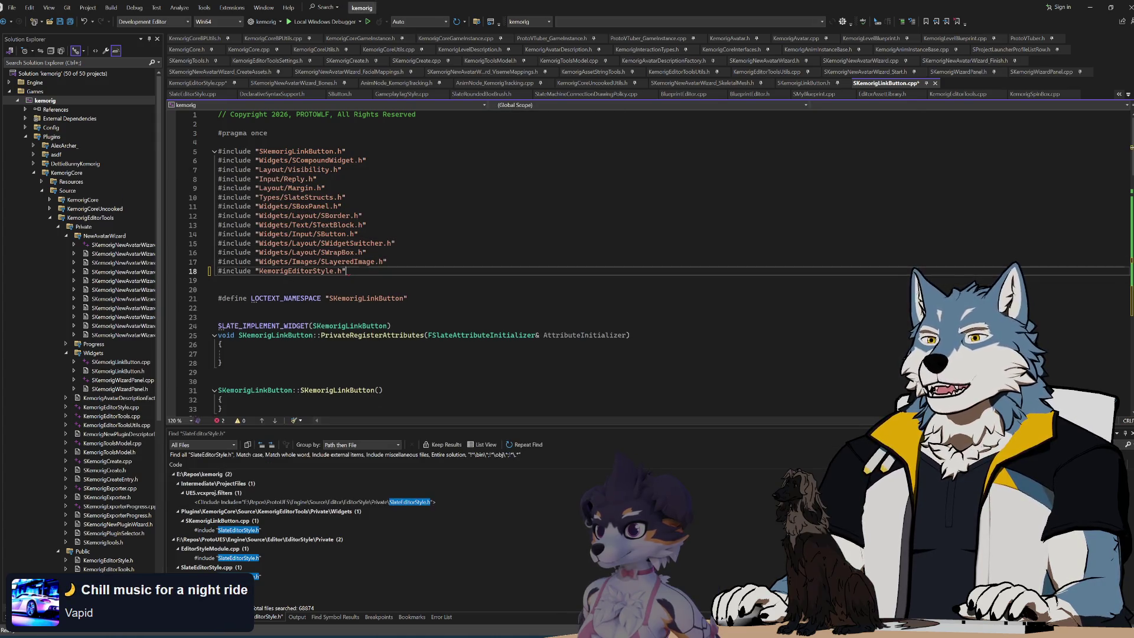
pyautogui.click(347, 271)
pyautogui.click(197, 83)
pyautogui.scroll(-17, 591, 260)
pyautogui.scroll(4, 590, 260)
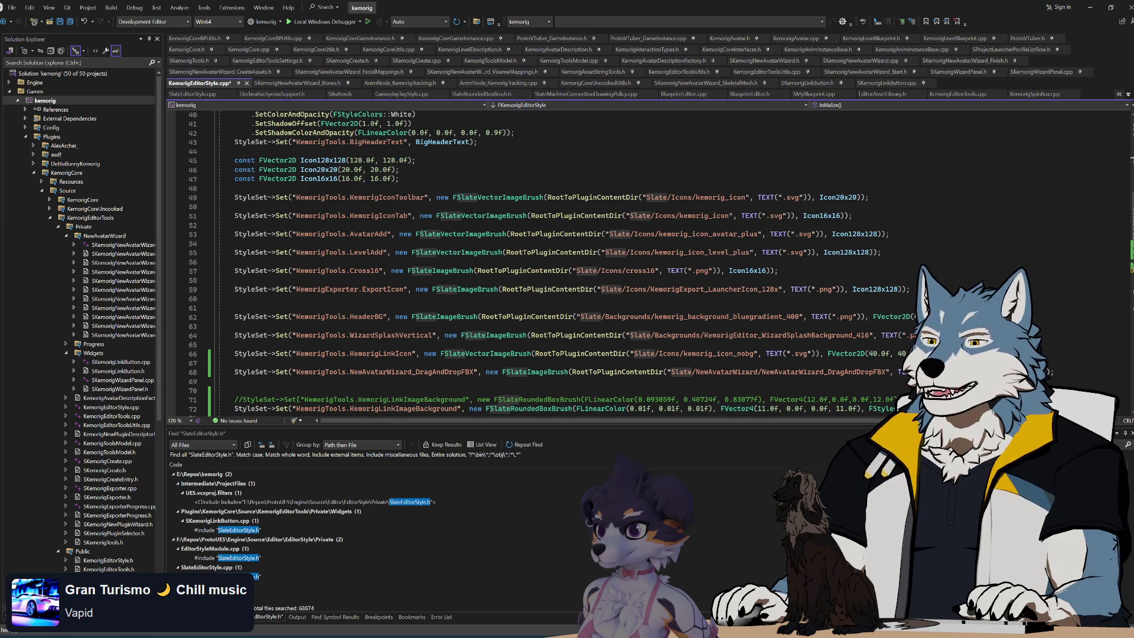
# - Duplicate the KemorigLinkIcon StyleSet line, renaming the copy's key to KemorigExternalLinkIcon, then bring up the Icons folder
pyautogui.scroll(-2, 591, 260)
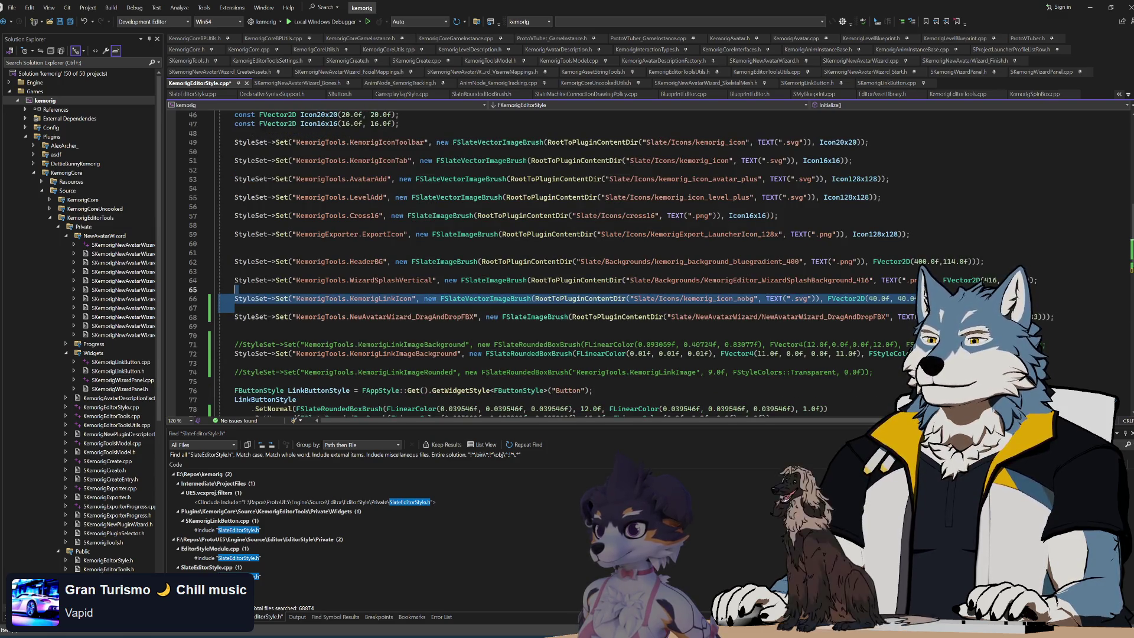
pyautogui.click(235, 308)
pyautogui.scroll(-3, 591, 260)
pyautogui.press('Return')
pyautogui.hotkey('ctrl', 'v')
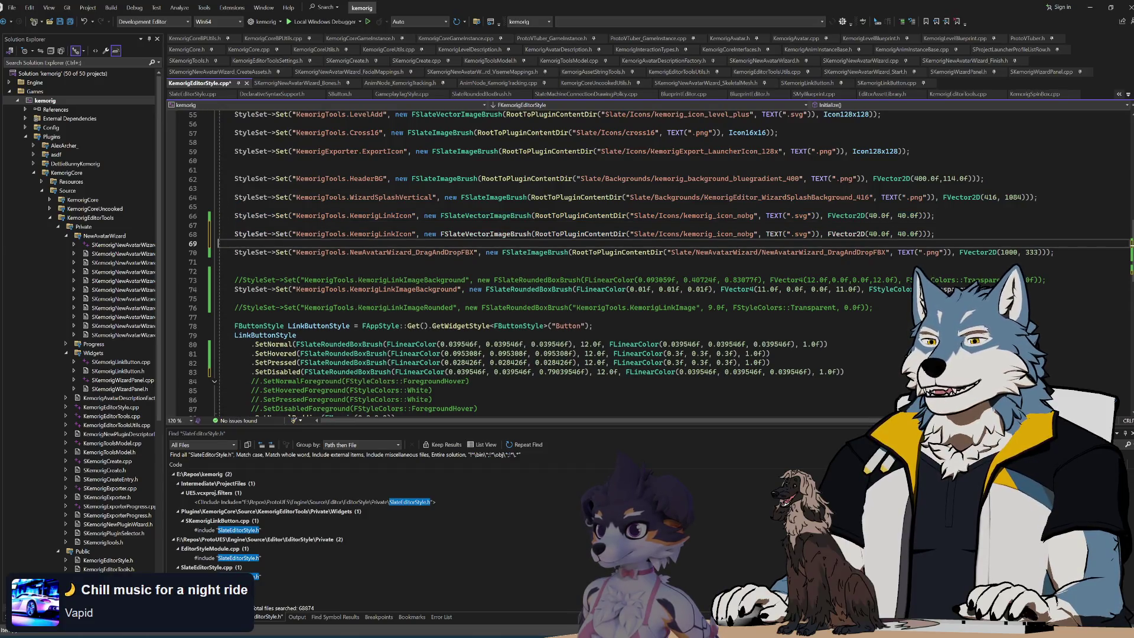
pyautogui.press('Up')
pyautogui.write('KemorigExternalLinkIcon')
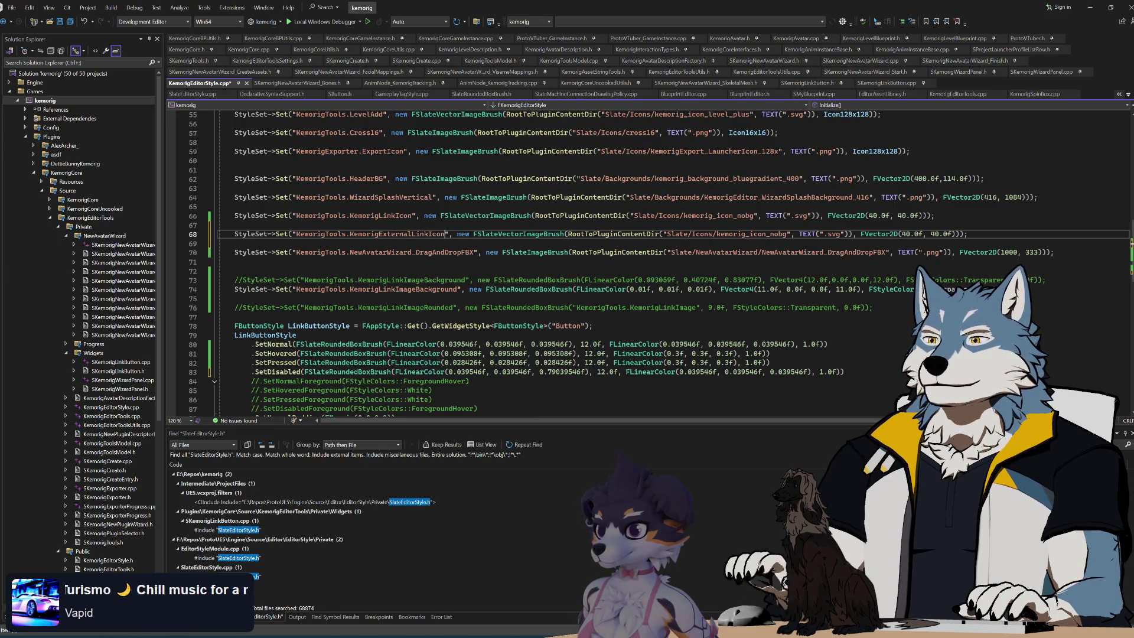
pyautogui.hotkey('alt', 'Tab')
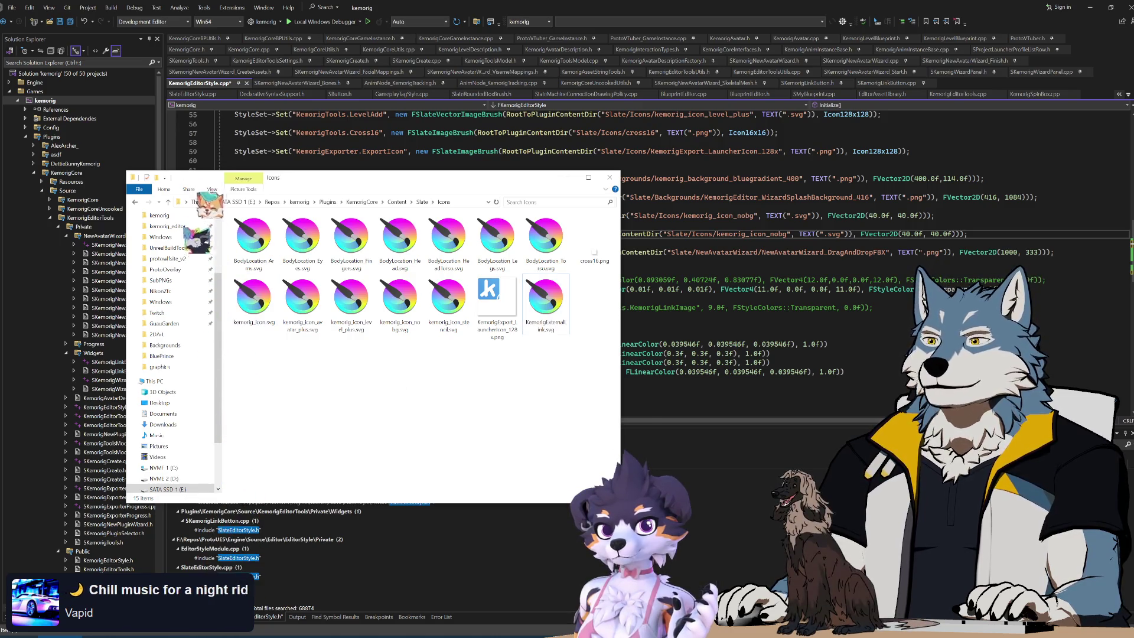
# - Replace the icon file name on line 68 with KemorigExternalLink in the new style entry's path
pyautogui.click(821, 252)
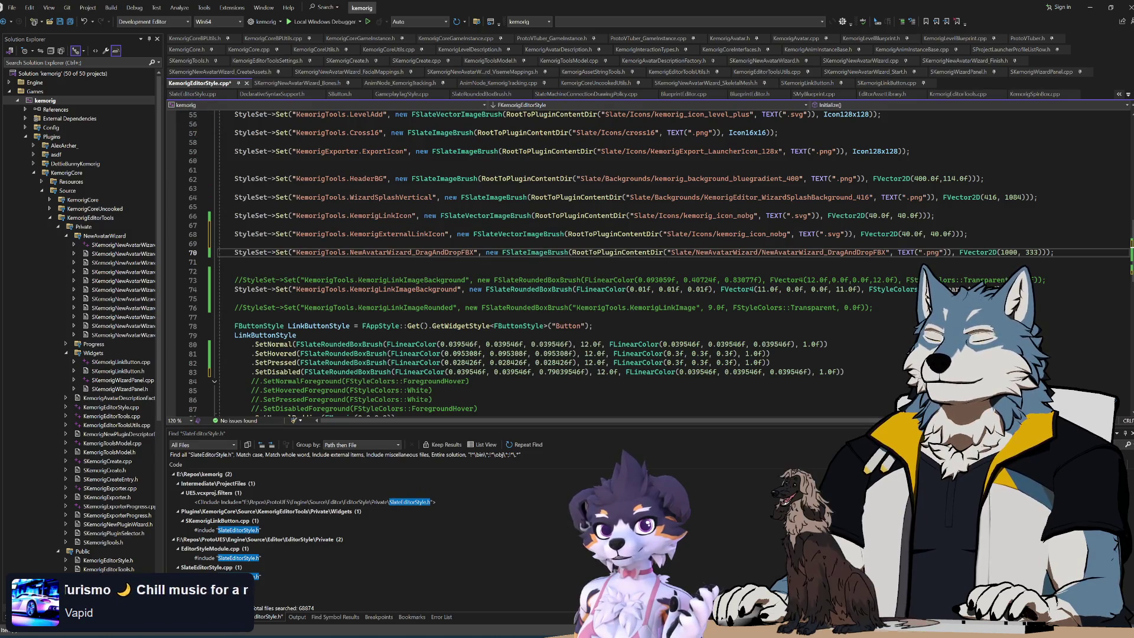
pyautogui.doubleClick(821, 253)
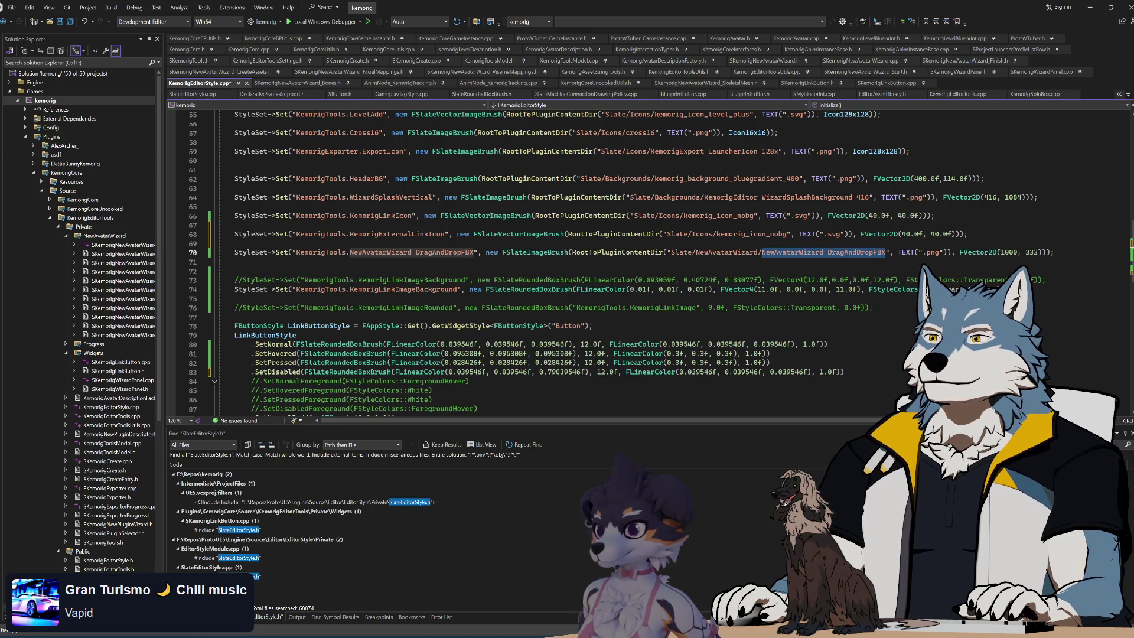
pyautogui.doubleClick(756, 234)
pyautogui.hotkey('ctrl', 'v')
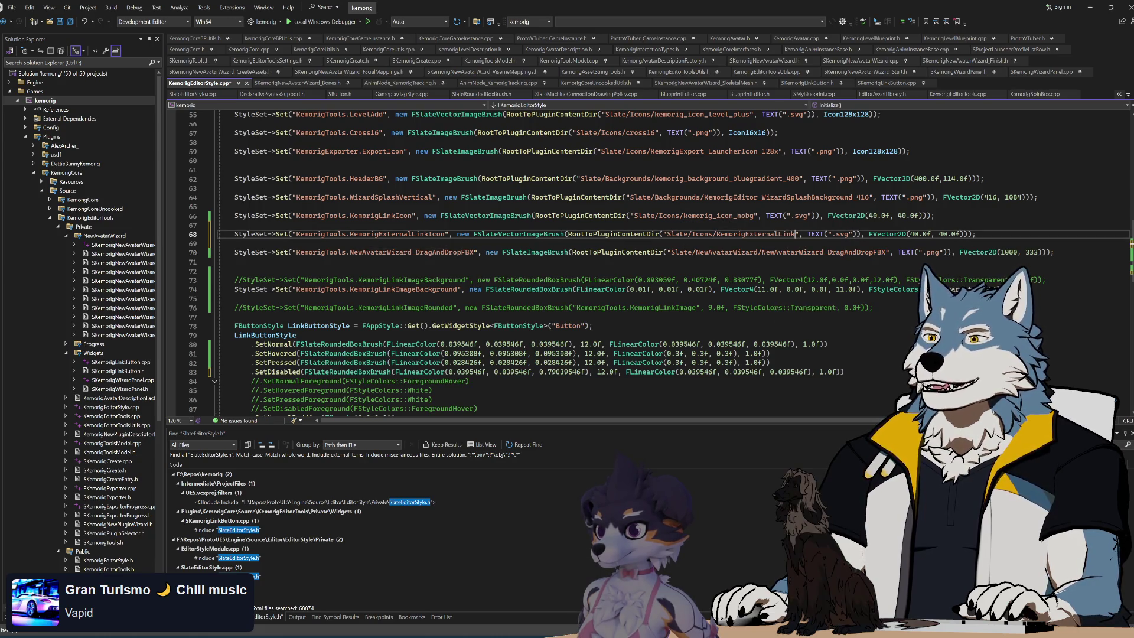
pyautogui.press('Down')
pyautogui.click(757, 234)
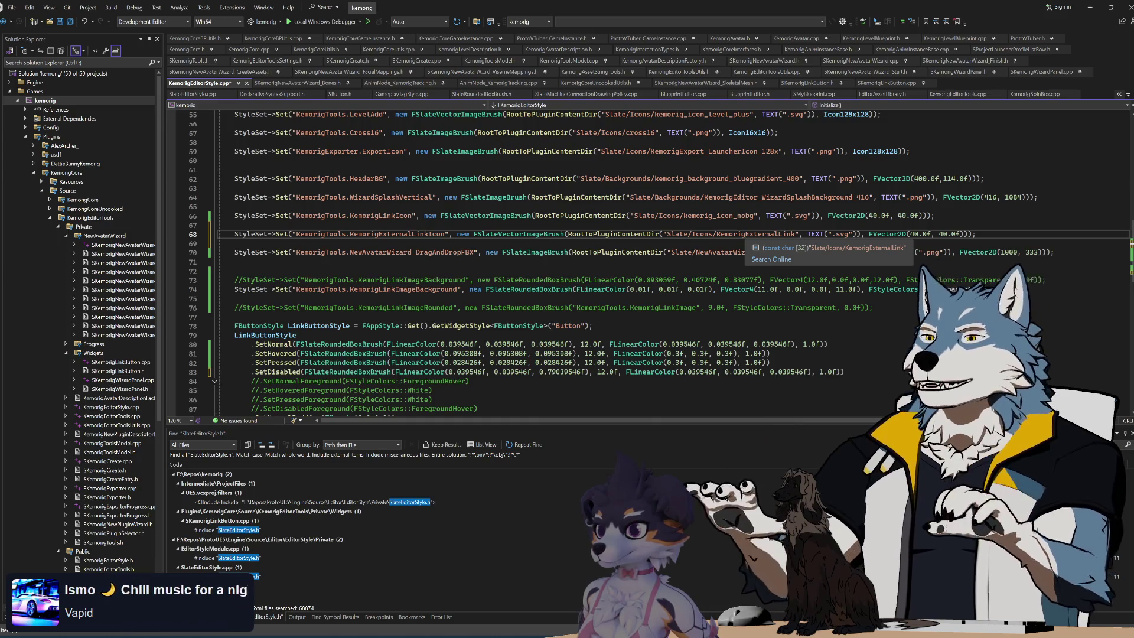
pyautogui.press('Escape')
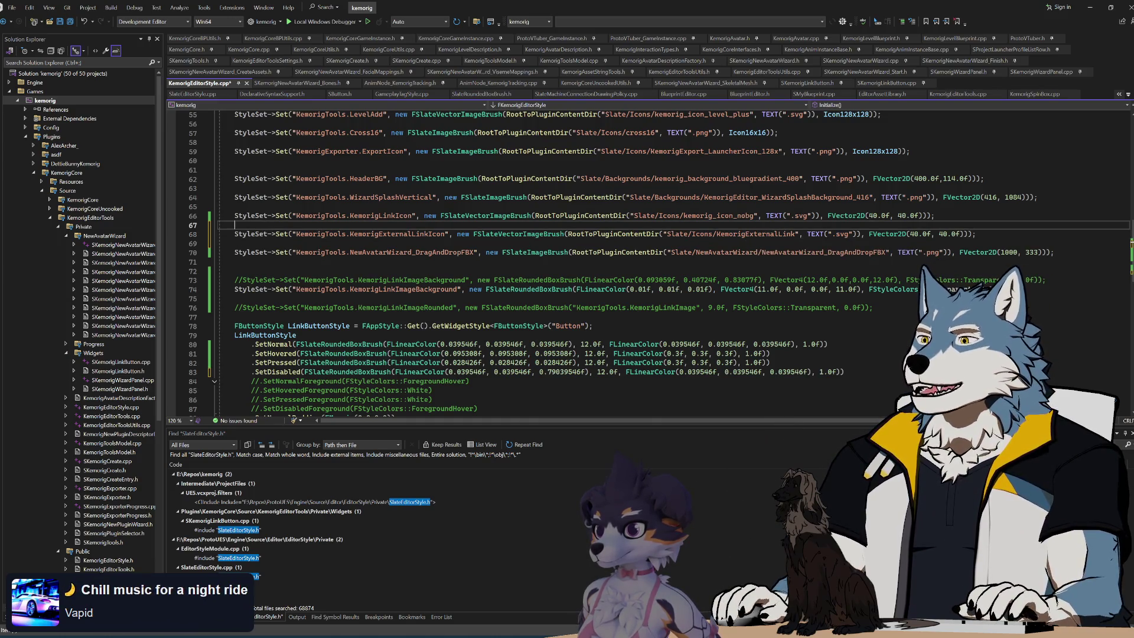
# - Save KemorigEditorStyle.cpp and check how Icon16x16 is defined
pyautogui.hotkey('ctrl', 's')
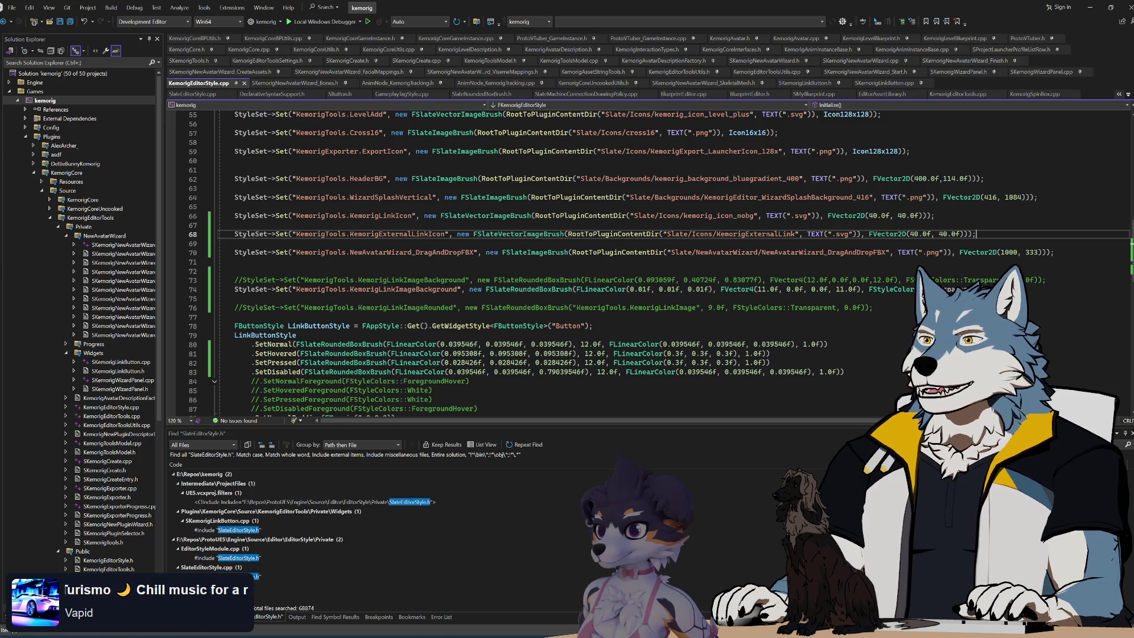
pyautogui.scroll(2, 532, 260)
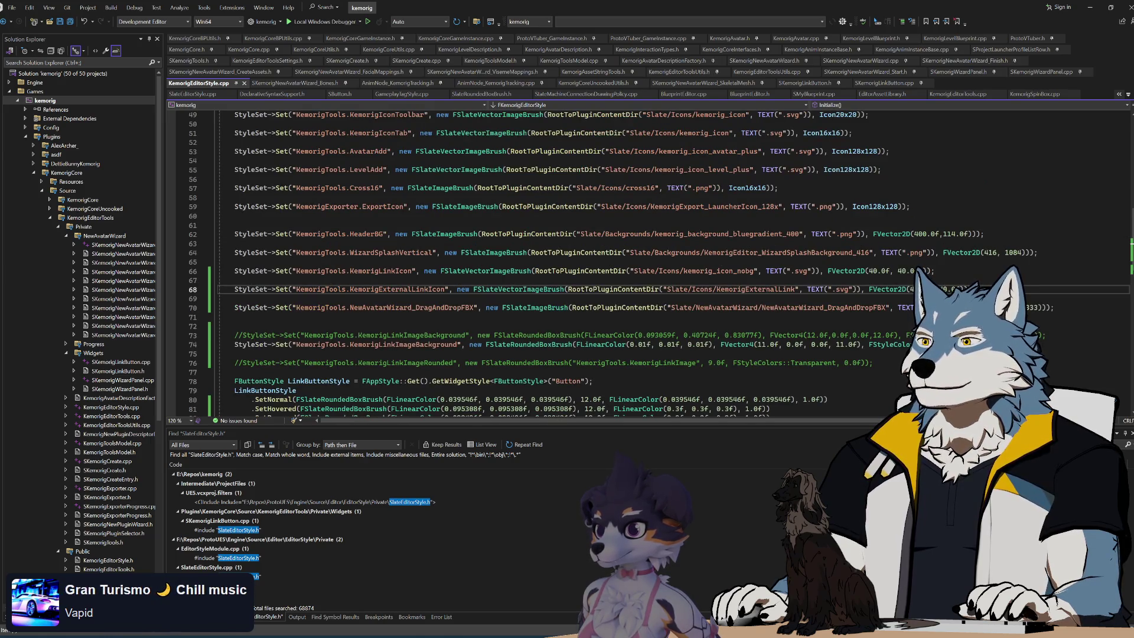
pyautogui.doubleClick(821, 133)
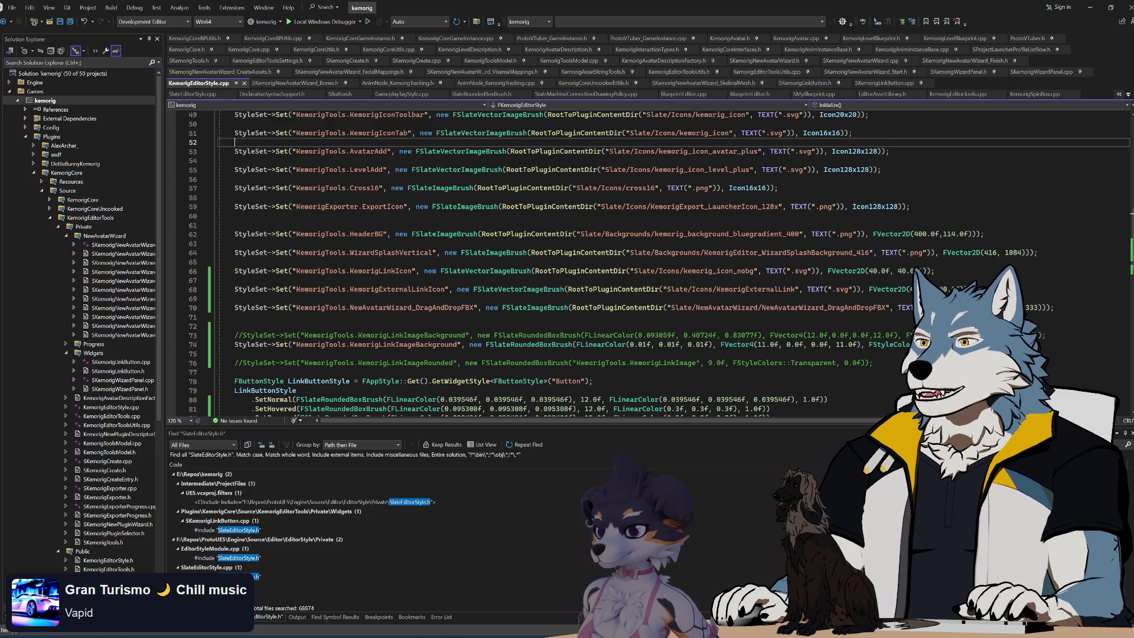
pyautogui.scroll(4, 821, 133)
pyautogui.scroll(-3, 532, 260)
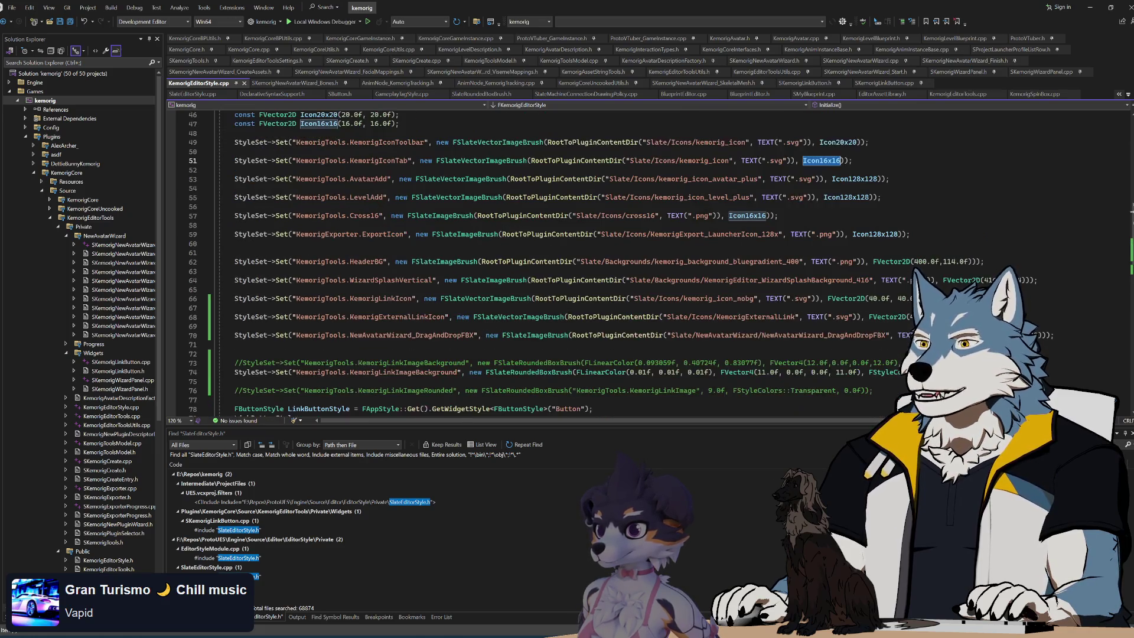
pyautogui.click(235, 308)
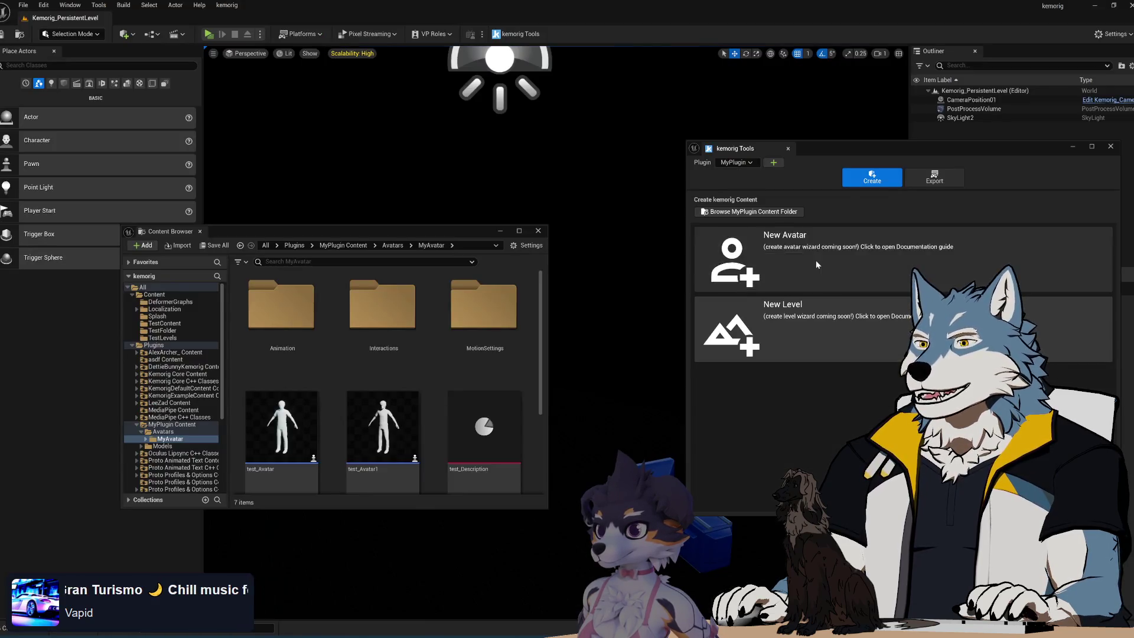
pyautogui.click(817, 260)
pyautogui.click(724, 449)
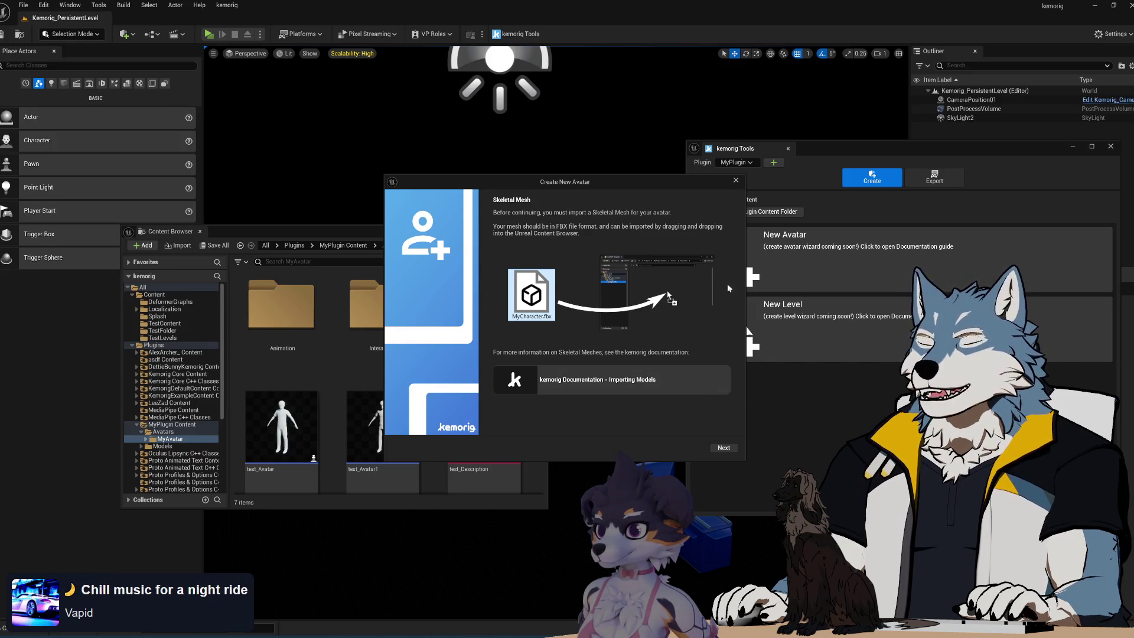
pyautogui.click(736, 182)
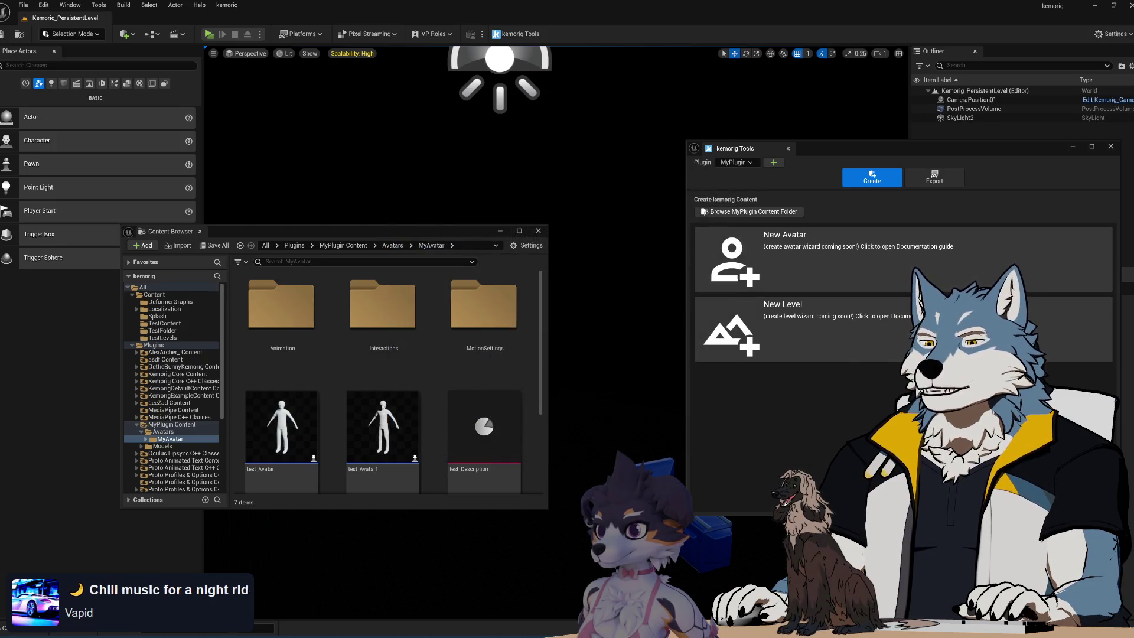
pyautogui.hotkey('alt', 'Tab')
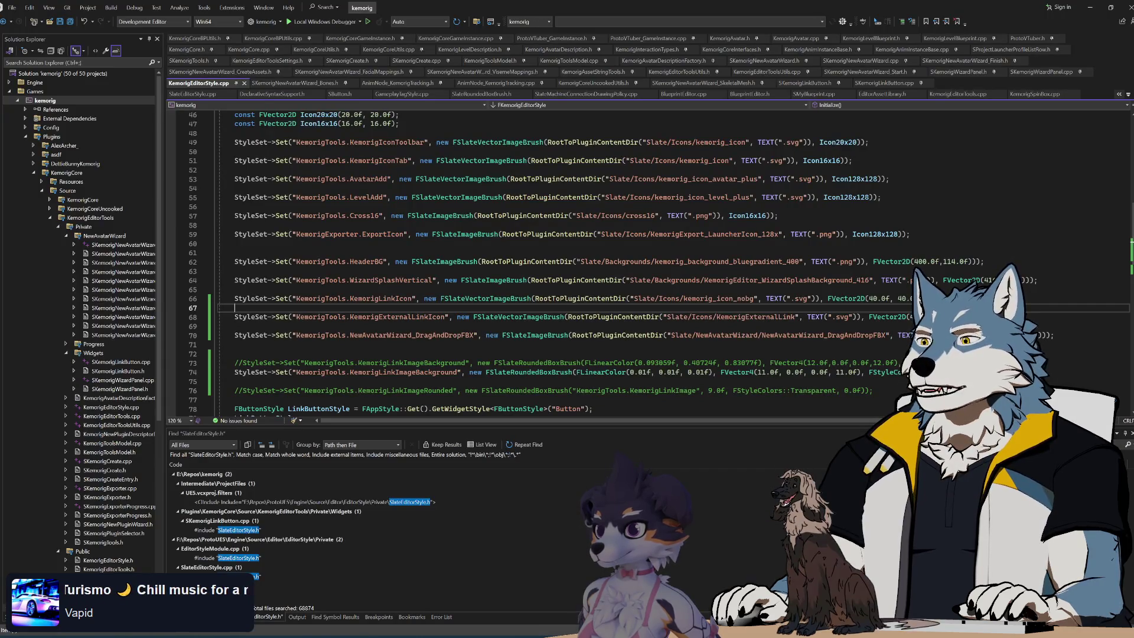
# - Finish the KemorigExternalLinkIcon registration line and save the style code
pyautogui.press('Down')
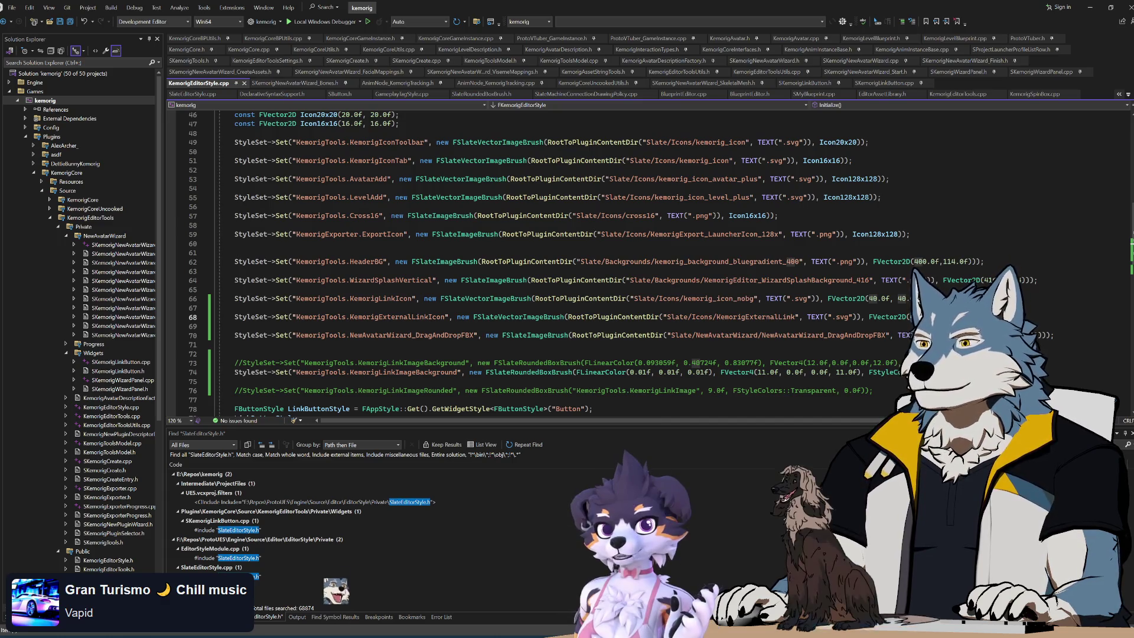
pyautogui.hotkey('ctrl', 'v')
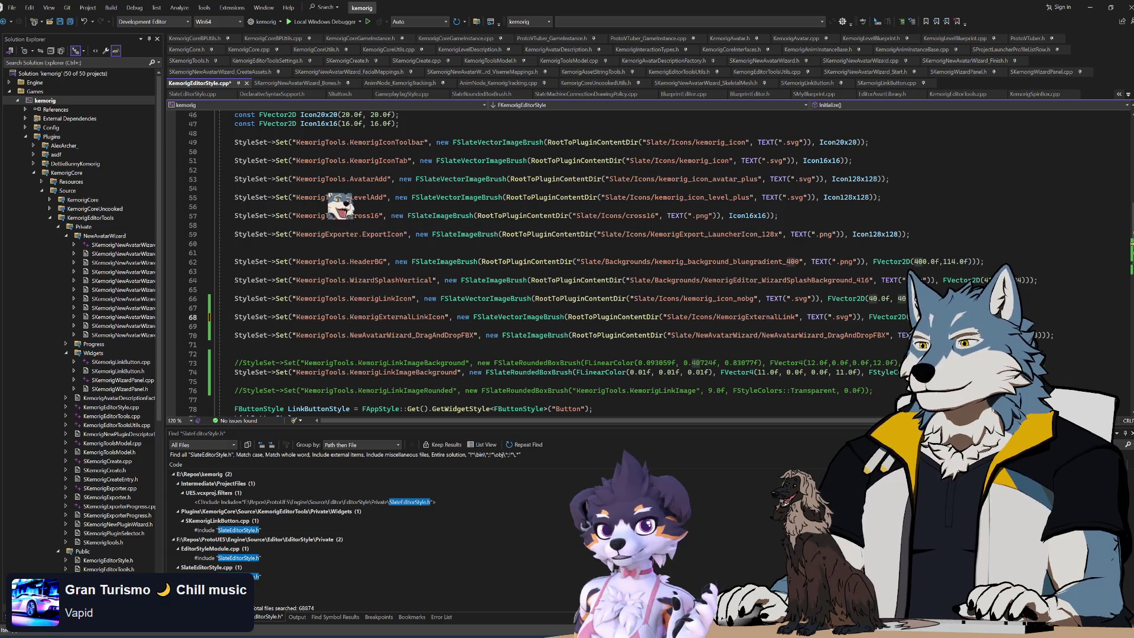
pyautogui.hotkey('ctrl', 's')
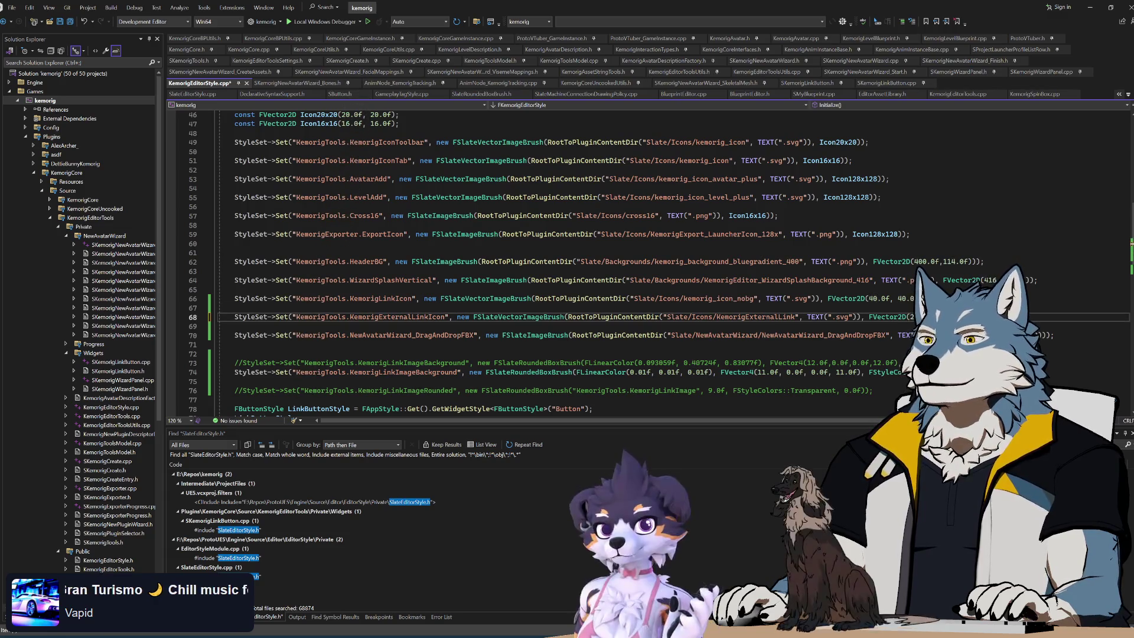
pyautogui.moveTo(296, 317); pyautogui.dragTo(447, 317)
pyautogui.hotkey('ctrl', 'c')
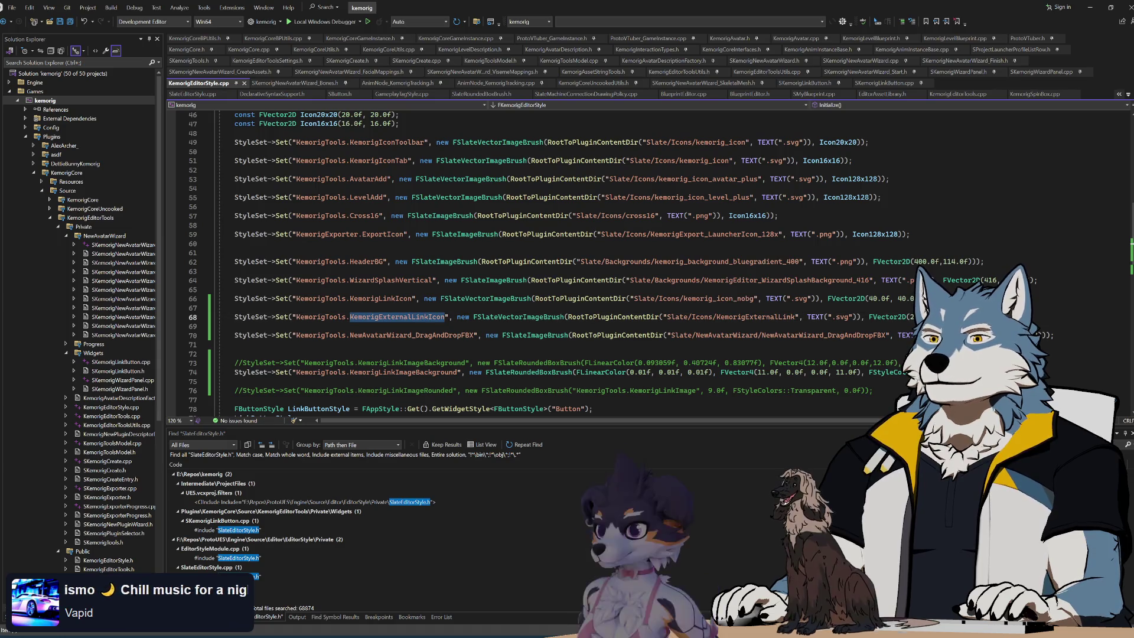
pyautogui.click(235, 326)
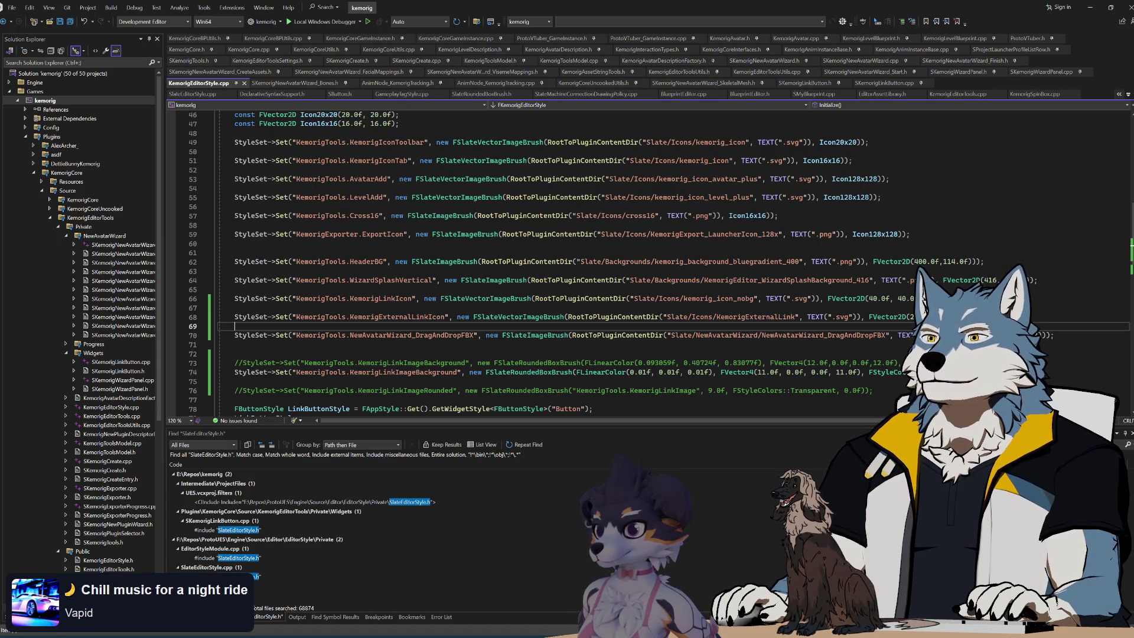
# - Make line 111 of SKemorigLinkButton.cpp use FKemorigEditorStyle with the KemorigTools.KemorigExternalLinkIcon brush
pyautogui.click(880, 83)
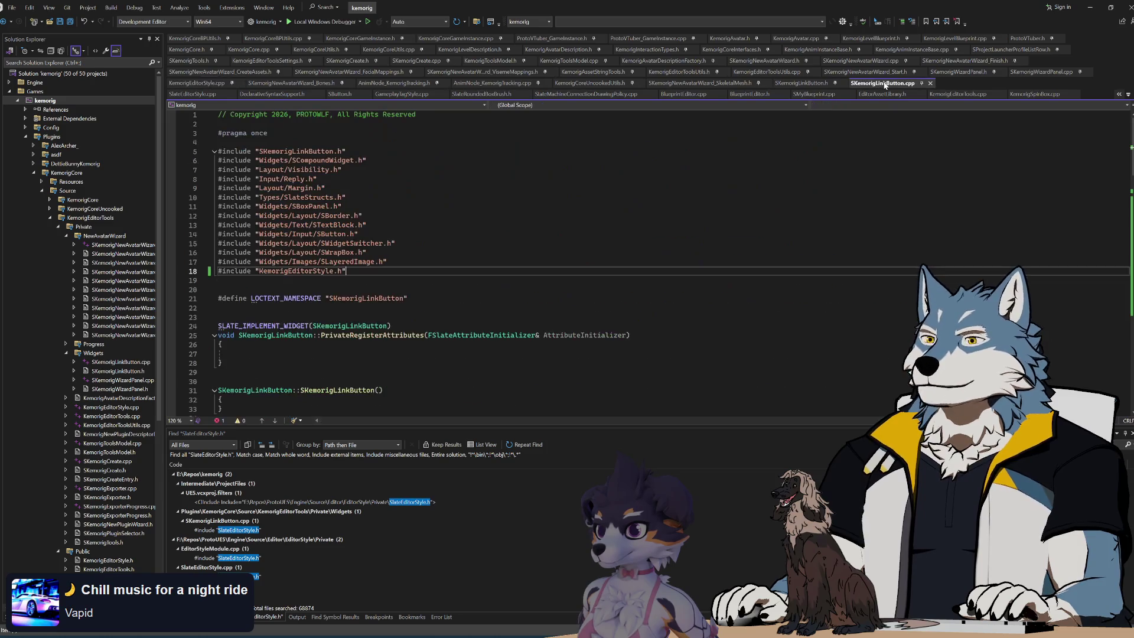
pyautogui.scroll(-20, 532, 260)
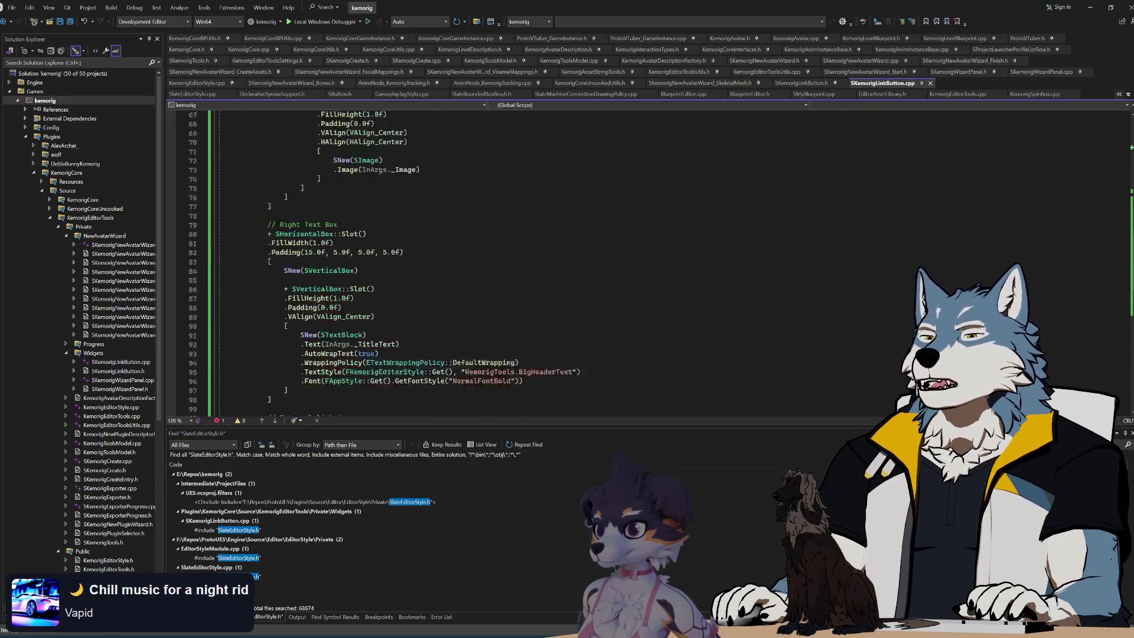
pyautogui.doubleClick(595, 355)
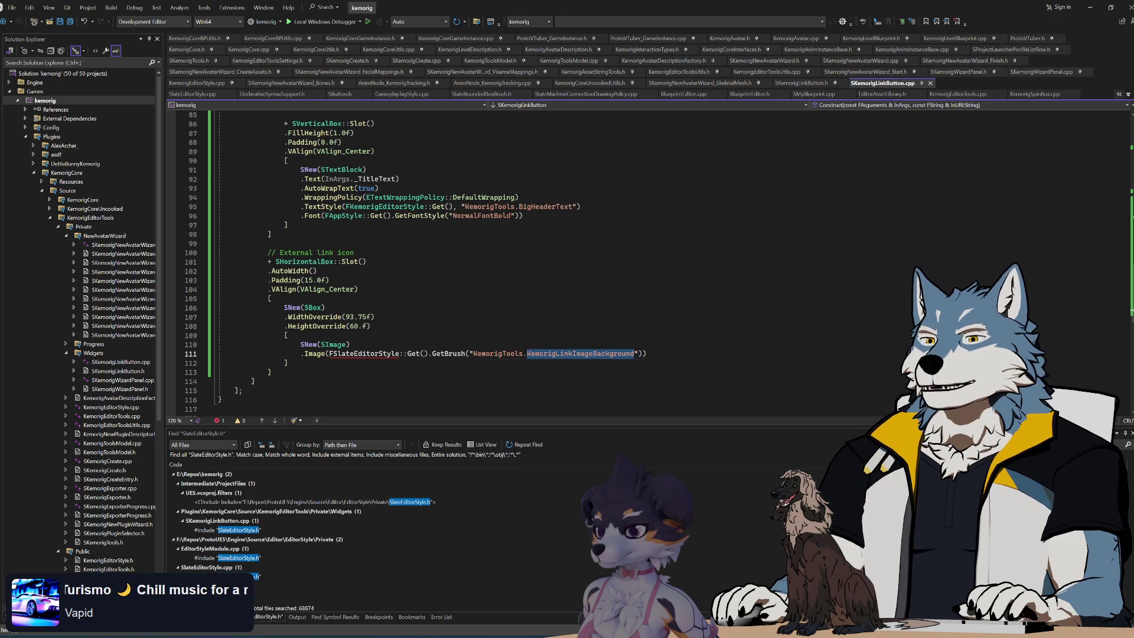
pyautogui.moveTo(473, 354); pyautogui.dragTo(627, 354)
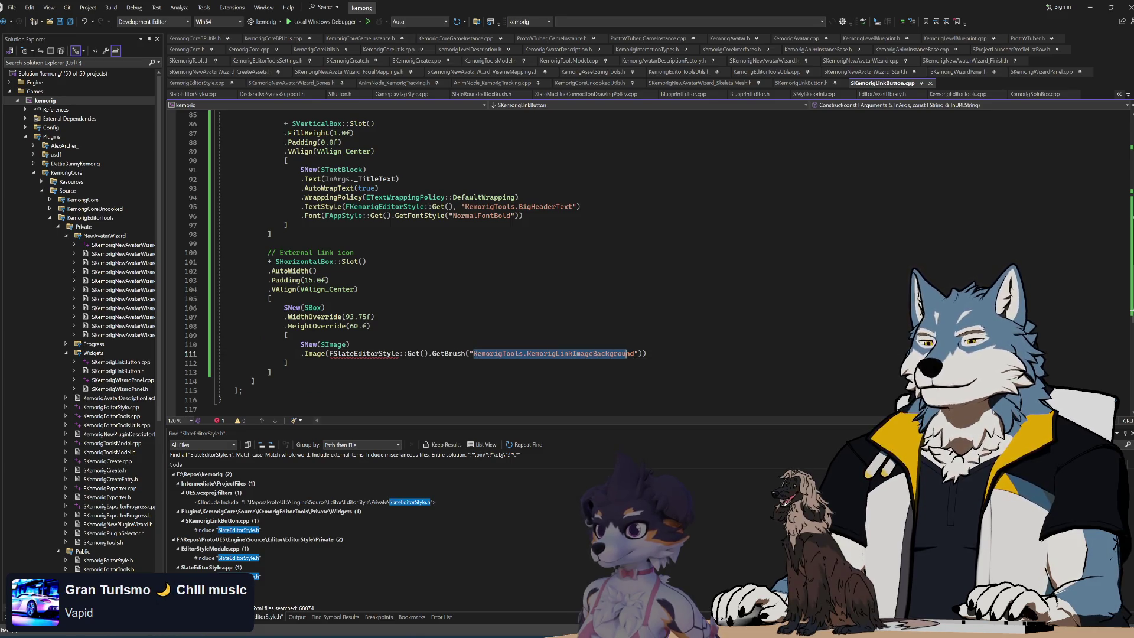
pyautogui.hotkey('ctrl', 'v')
pyautogui.doubleClick(337, 206)
pyautogui.hotkey('ctrl', 'c')
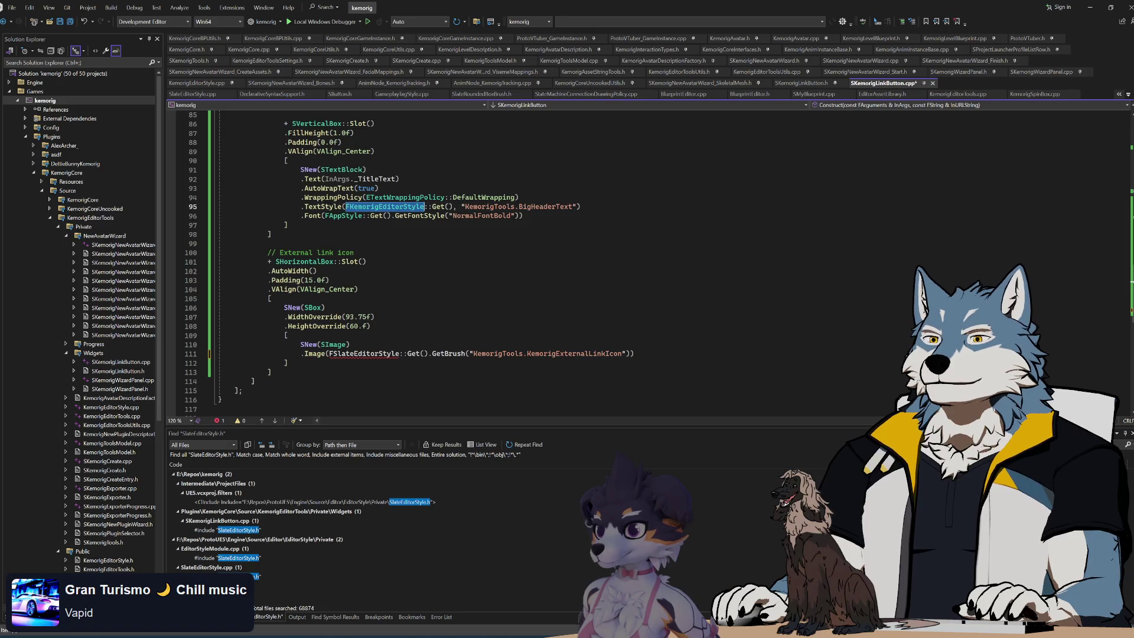
pyautogui.doubleClick(365, 354)
pyautogui.hotkey('ctrl', 'v')
pyautogui.press('Up')
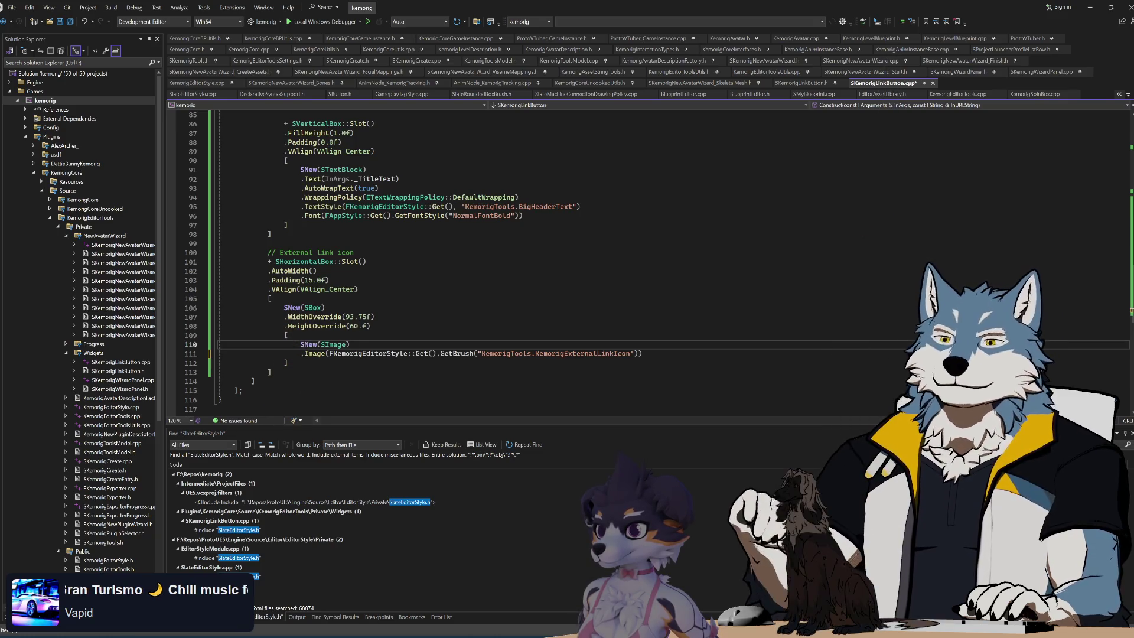
# - Save SKemorigLinkButton.cpp, try deleting the icon box's WidthOverride and HeightOverride lines, then restore them
pyautogui.click(642, 353)
pyautogui.hotkey('ctrl', 's')
pyautogui.press('Down')
pyautogui.click(286, 335)
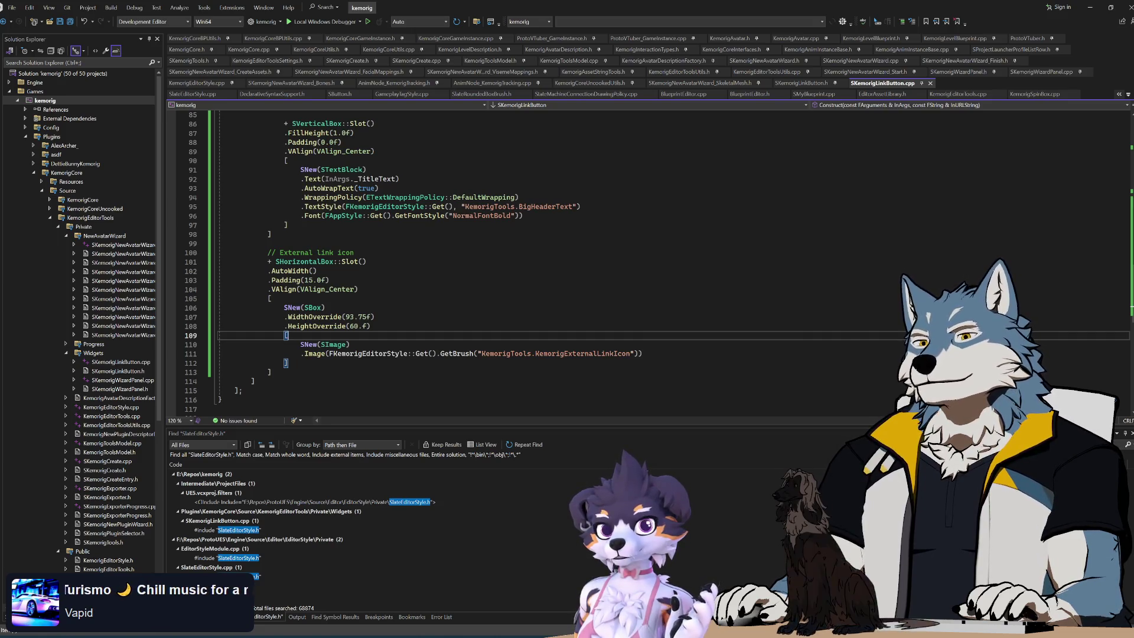
pyautogui.press('Up')
pyautogui.press('End')
pyautogui.hotkey('shift', 'Up')
pyautogui.hotkey('shift', 'Up')
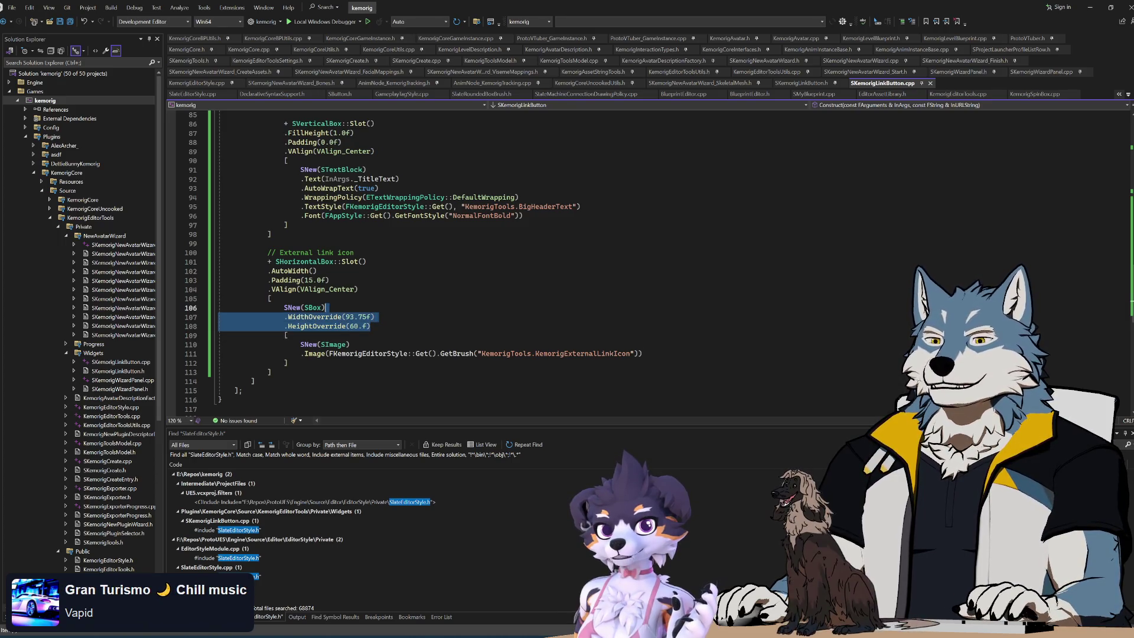
pyautogui.press('Delete')
pyautogui.hotkey('ctrl', 'z')
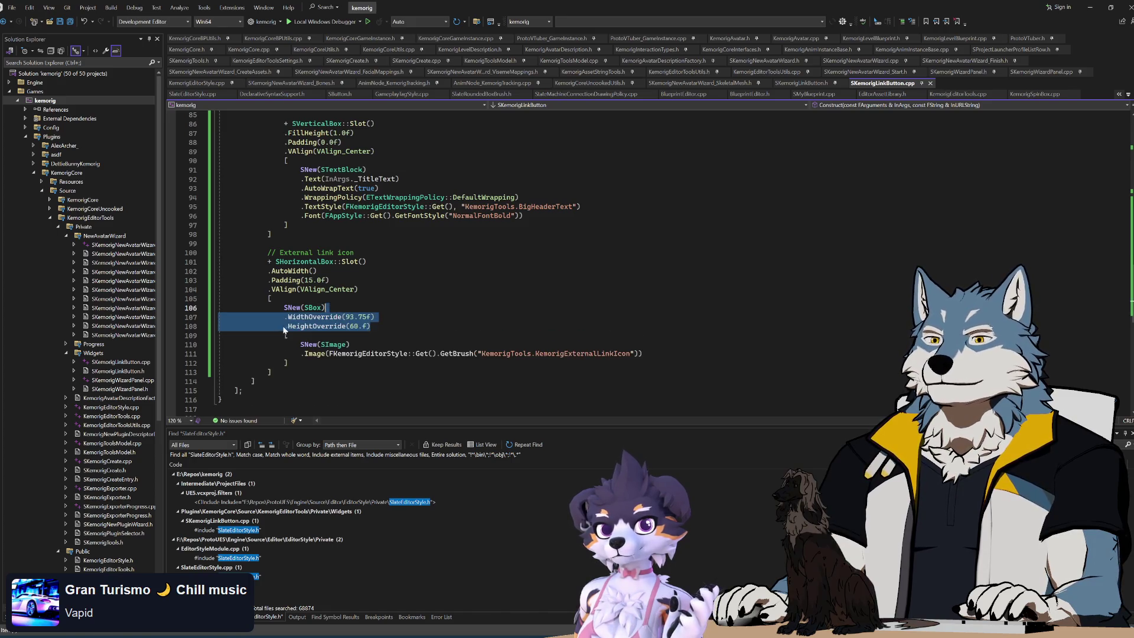
pyautogui.press('Home')
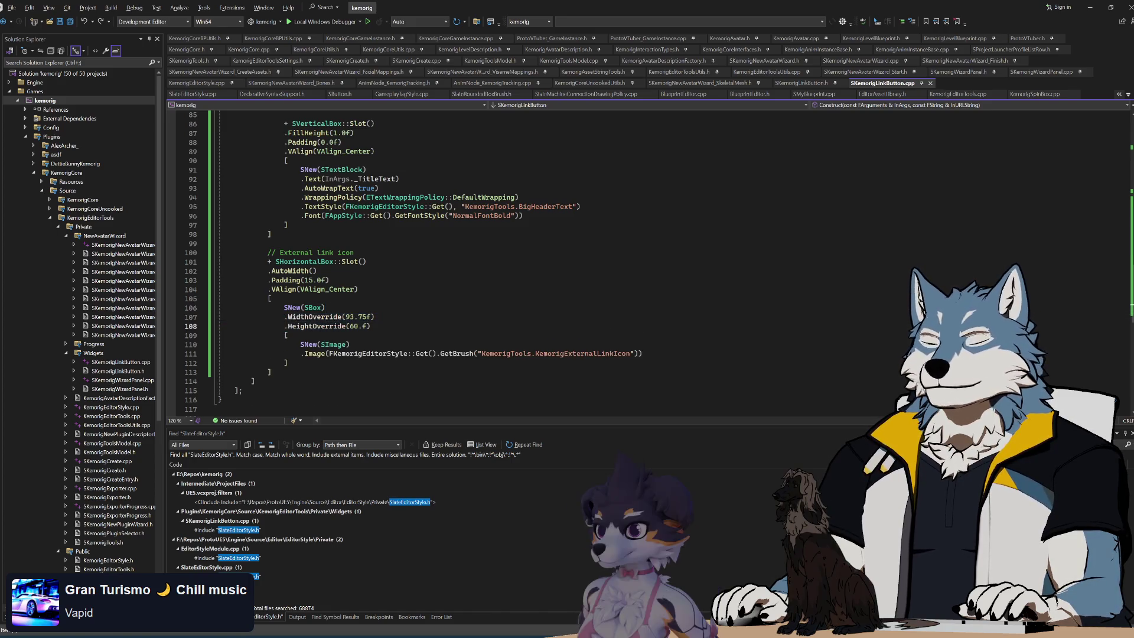
pyautogui.write('//')
pyautogui.click(383, 316)
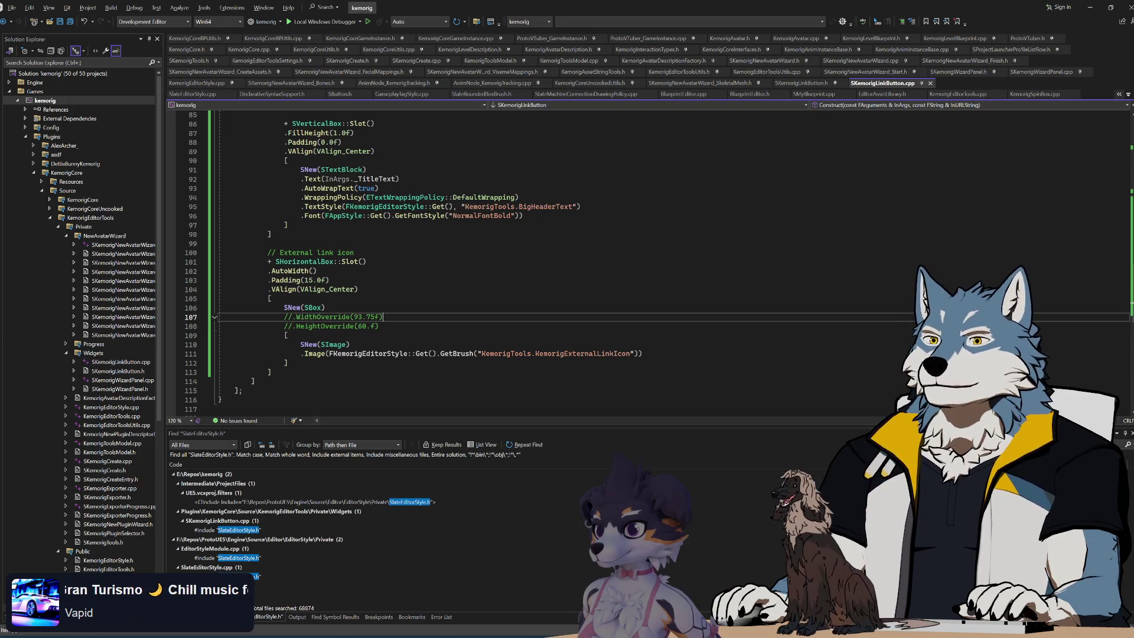
# - Compare against the engine's kemorig Tools panel and review the external link icon block
pyautogui.hotkey('alt', 'Tab')
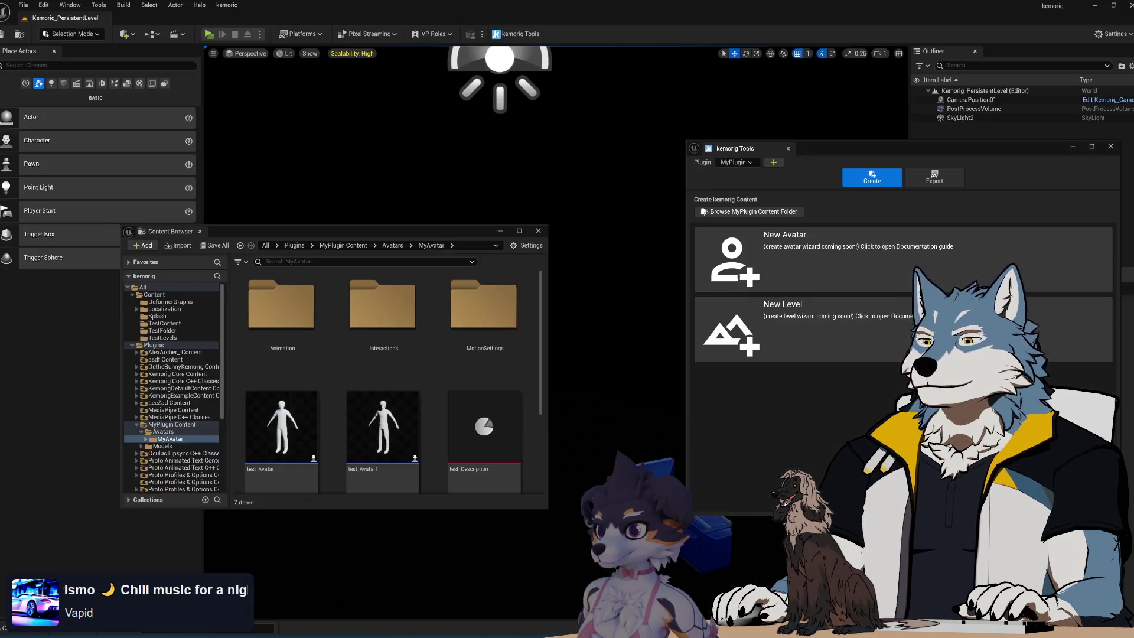
pyautogui.hotkey('alt', 'Tab')
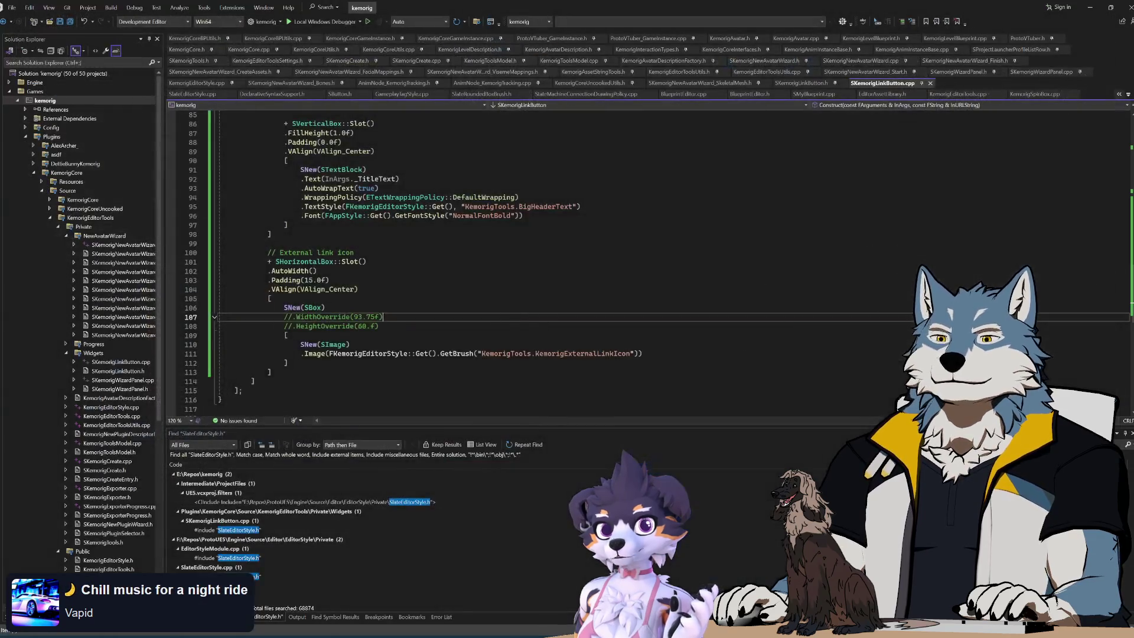
pyautogui.moveTo(289, 335)
pyautogui.mouseDown()
pyautogui.moveTo(384, 317)
pyautogui.moveTo(319, 270)
pyautogui.mouseUp()
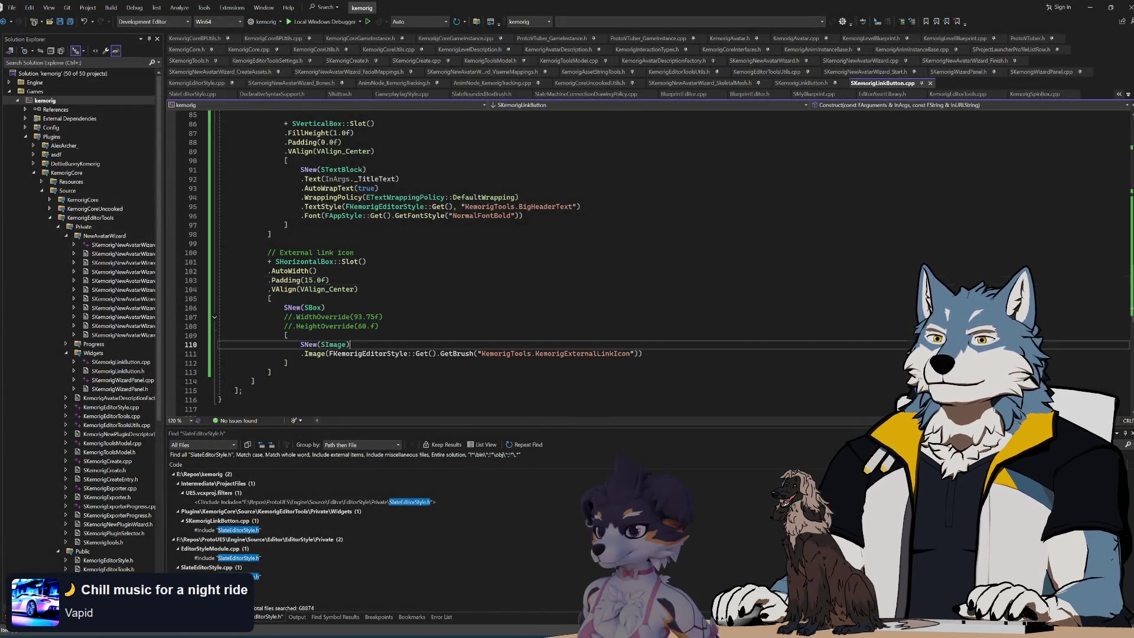
pyautogui.click(295, 243)
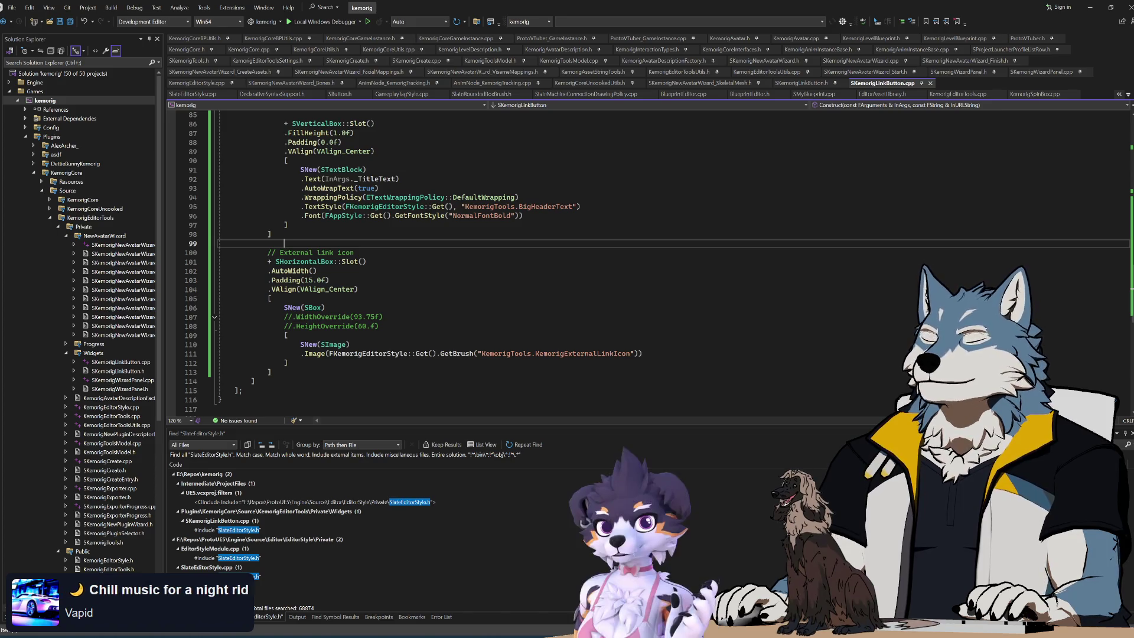
pyautogui.press('Up')
pyautogui.press('Up')
pyautogui.press('Up')
pyautogui.press('End')
pyautogui.press('Up')
pyautogui.press('Up')
pyautogui.press('Up')
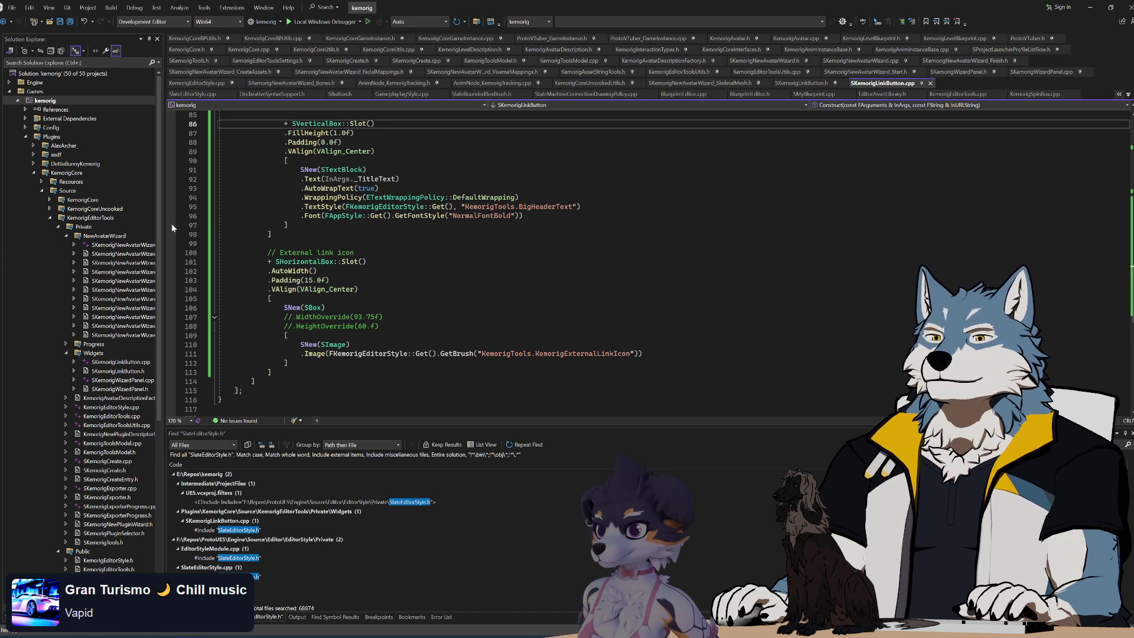
pyautogui.rightClick(57, 100)
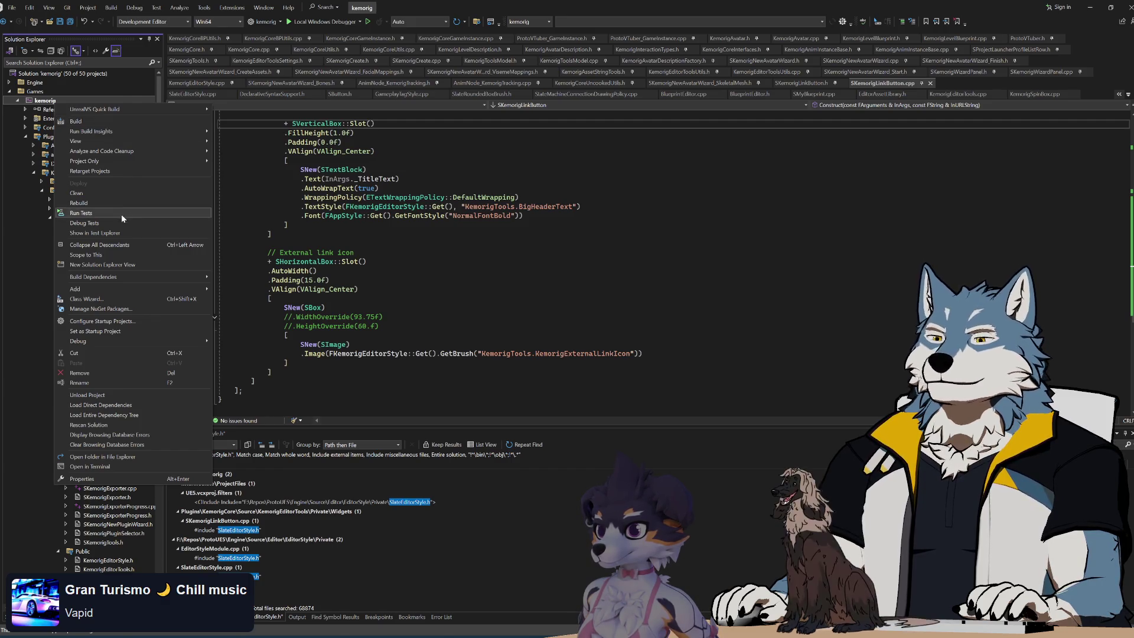
# - Choose Build for the kemorig project from the Solution Explorer context menu
pyautogui.click(166, 122)
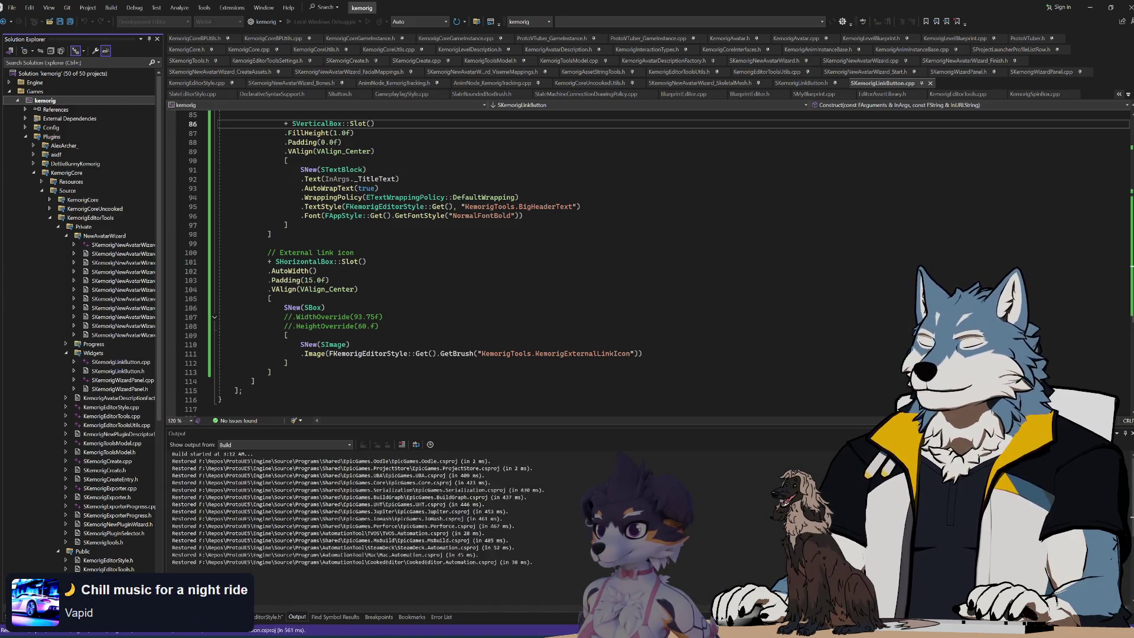
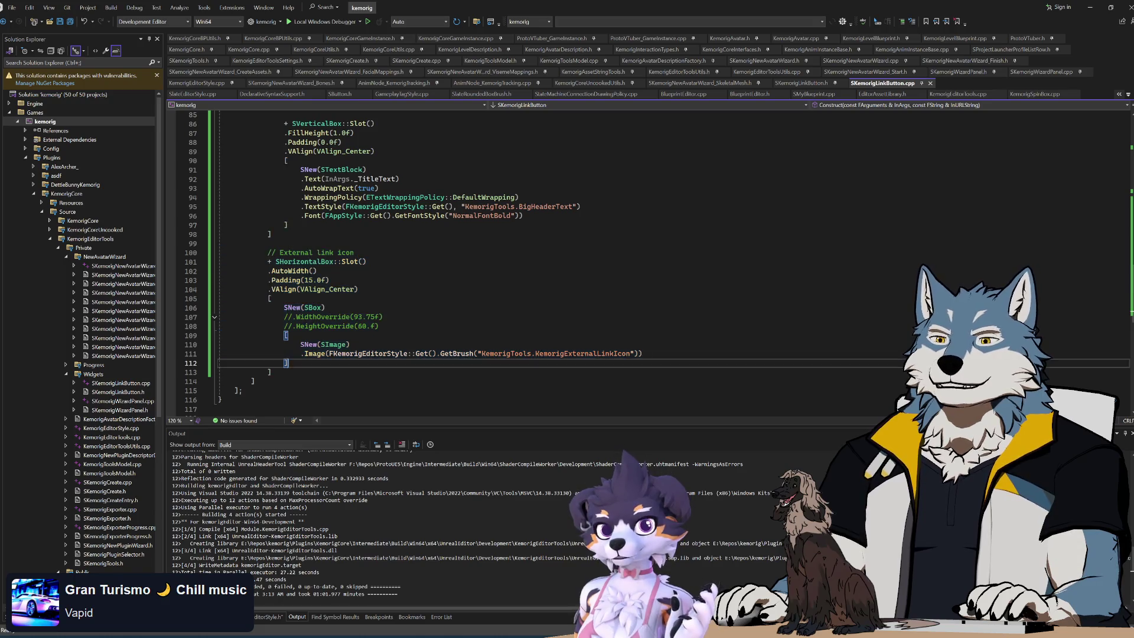
# - Leave the link-icon code, go up to the kemorig folder in File Explorer, and launch kemorig.uproject
pyautogui.click(367, 262)
pyautogui.press('Up')
pyautogui.press('Up')
pyautogui.press('Up')
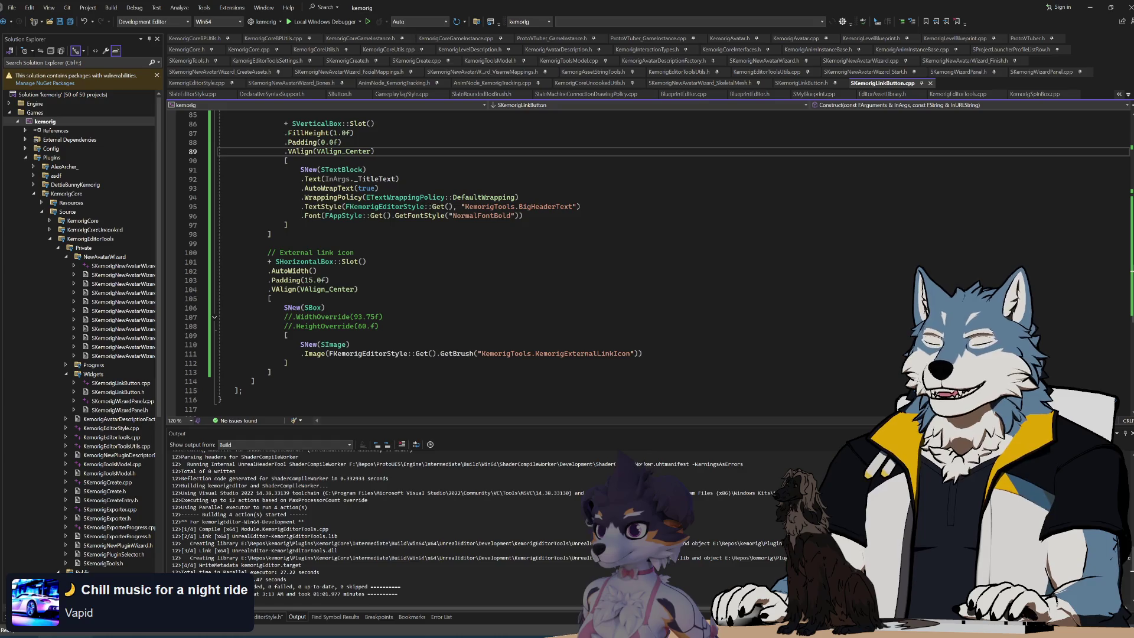
pyautogui.hotkey('alt', 'Tab')
pyautogui.click(299, 201)
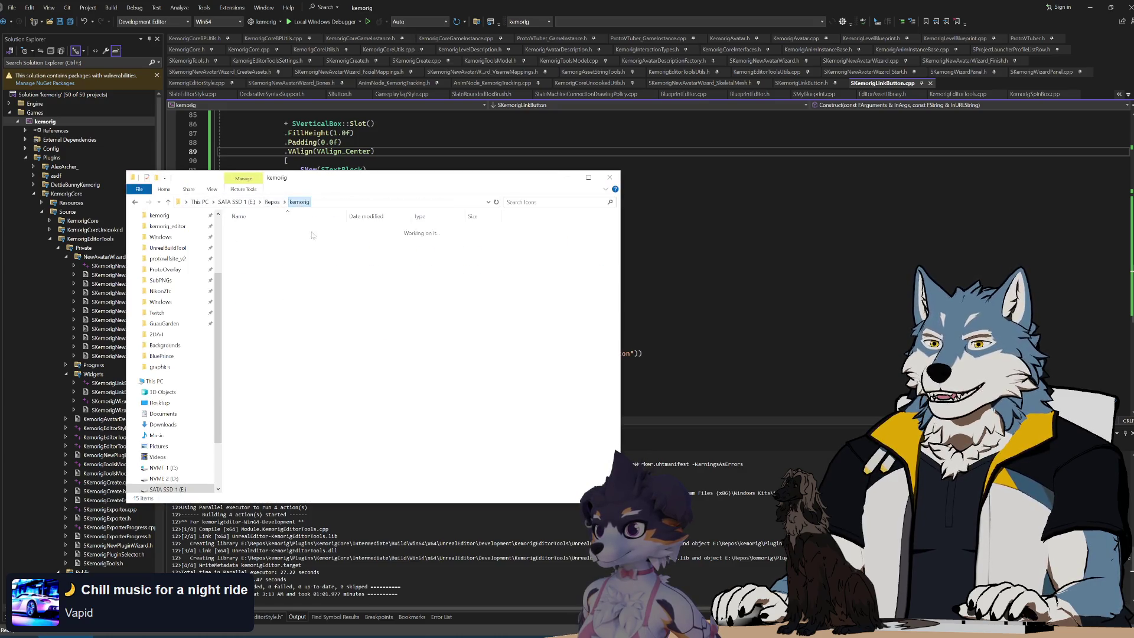
pyautogui.doubleClick(324, 412)
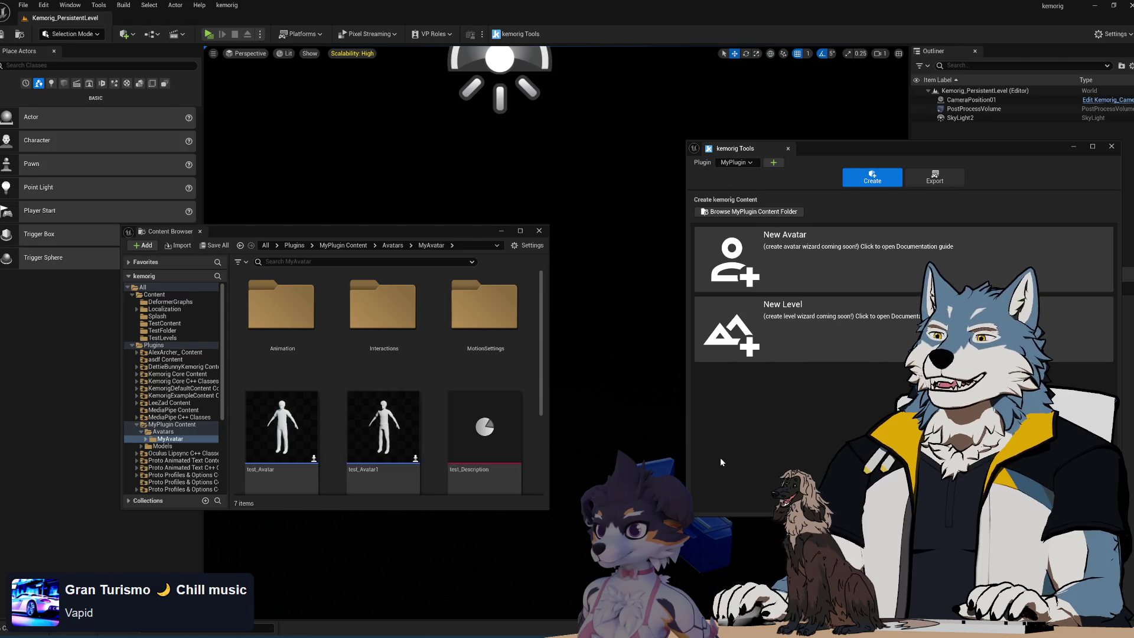
# - Start the Create New Avatar wizard from the kemorig Tools window
pyautogui.click(840, 264)
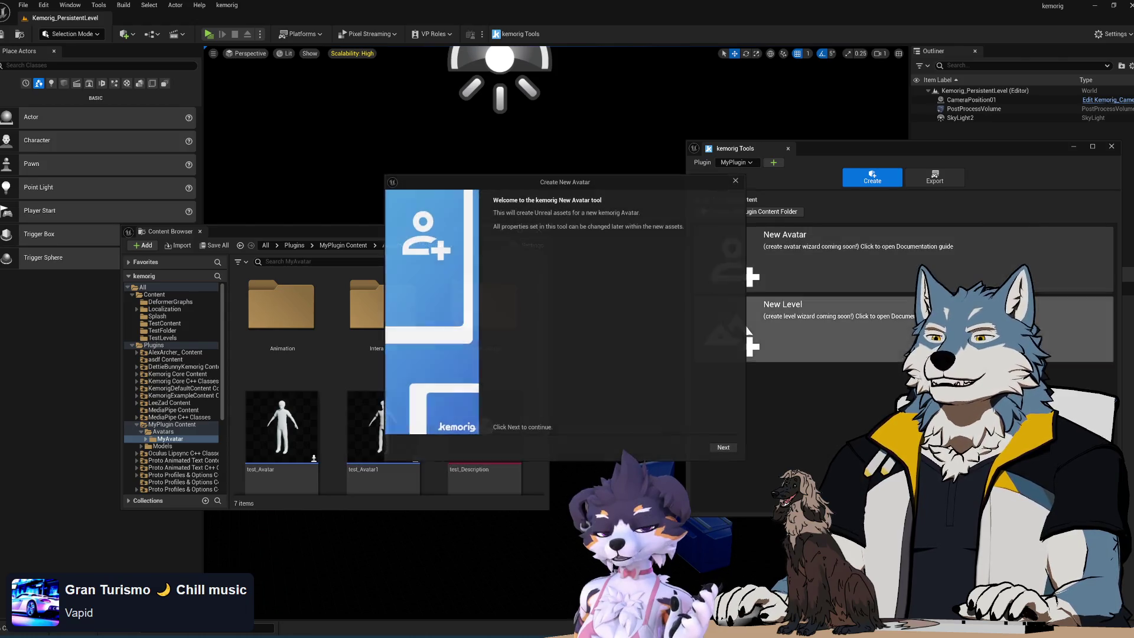
# - Advance the avatar wizard to its Skeletal Mesh page and move the dialog up and left
pyautogui.click(724, 448)
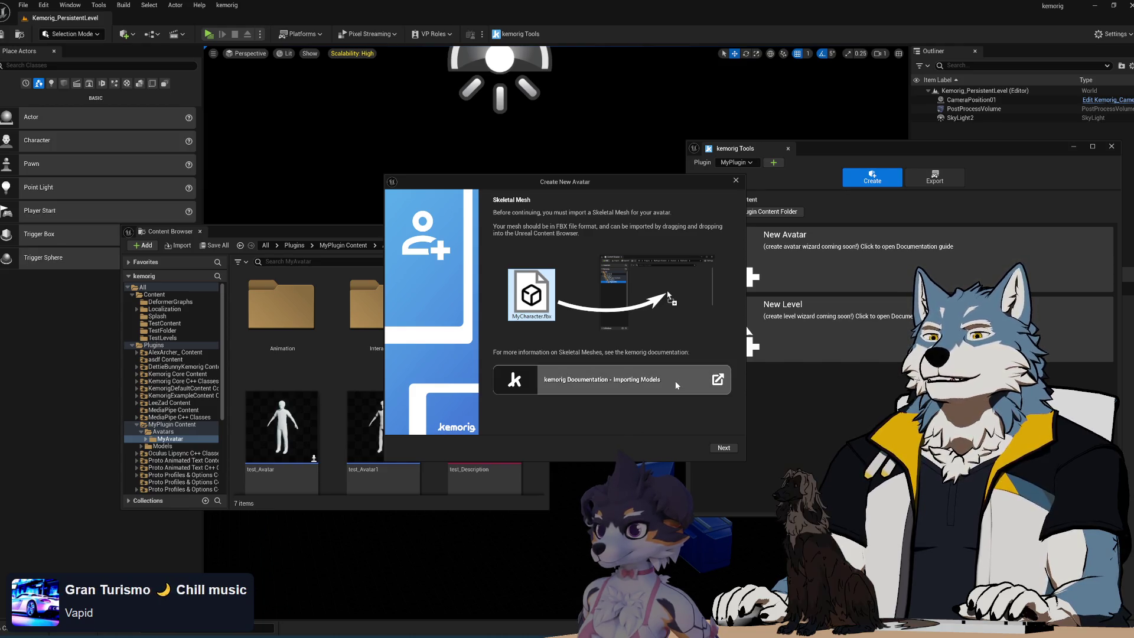
pyautogui.moveTo(657, 182)
pyautogui.mouseDown()
pyautogui.moveTo(610, 184)
pyautogui.moveTo(555, 127)
pyautogui.mouseUp()
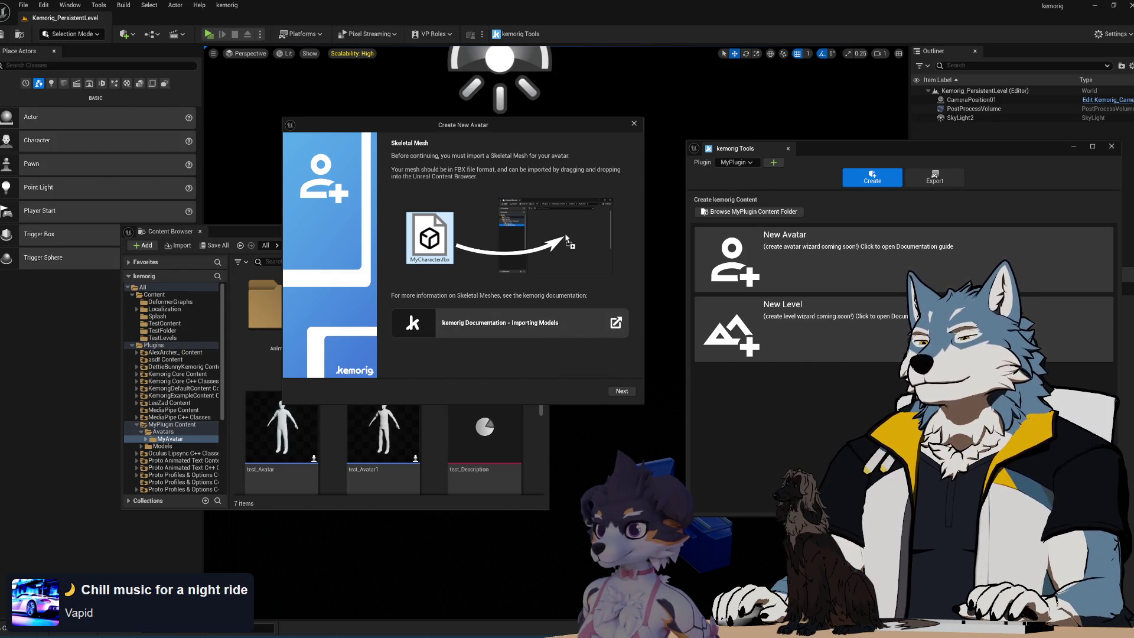
# - Close the avatar wizard, then reopen it and advance to the Skeletal Mesh page again
pyautogui.hotkey('alt', 'Tab')
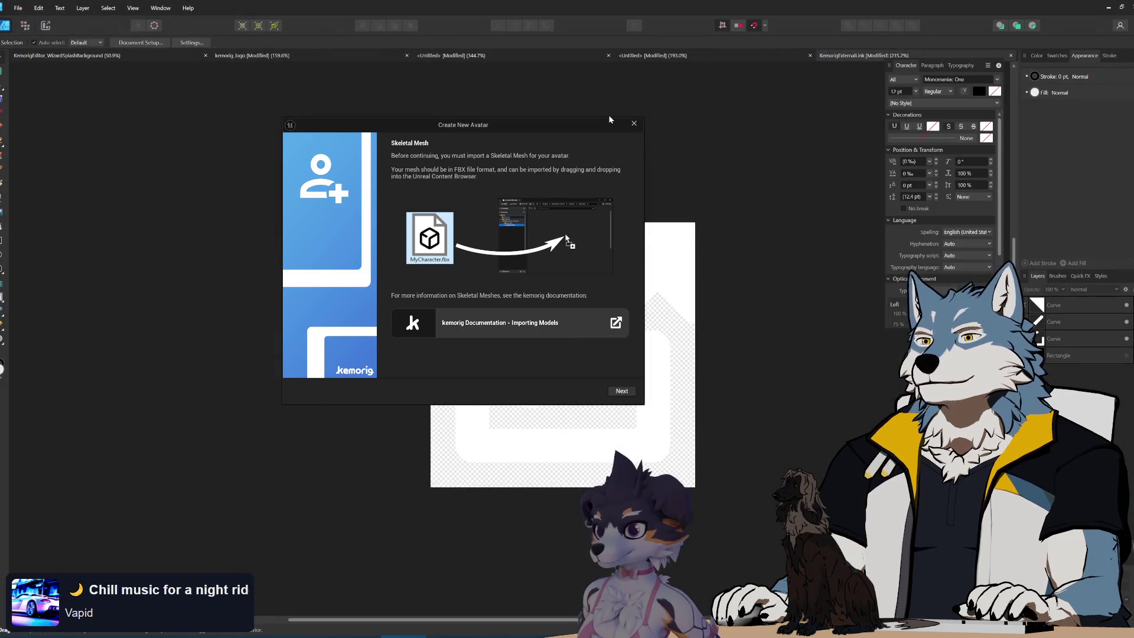
pyautogui.click(634, 124)
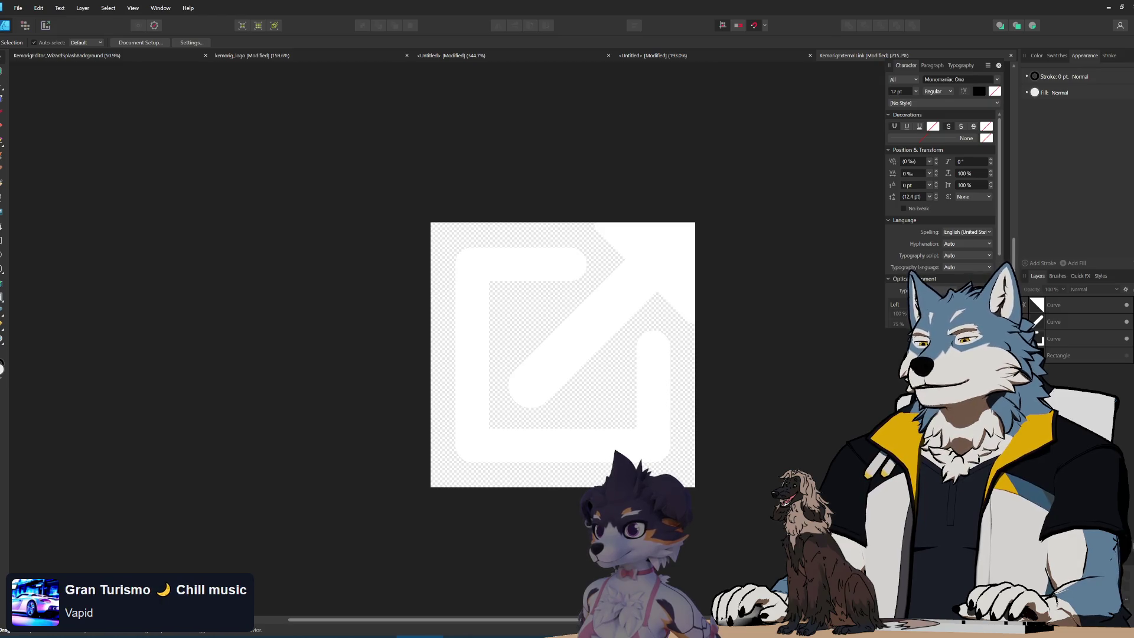
pyautogui.hotkey('alt', 'Tab')
pyautogui.click(822, 253)
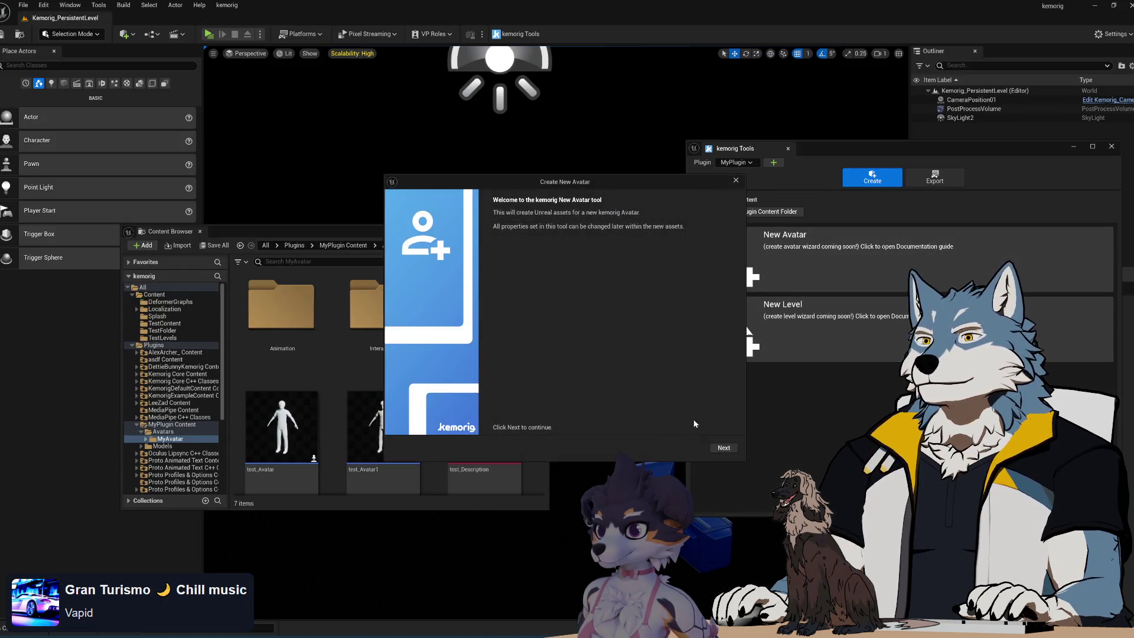
pyautogui.click(729, 449)
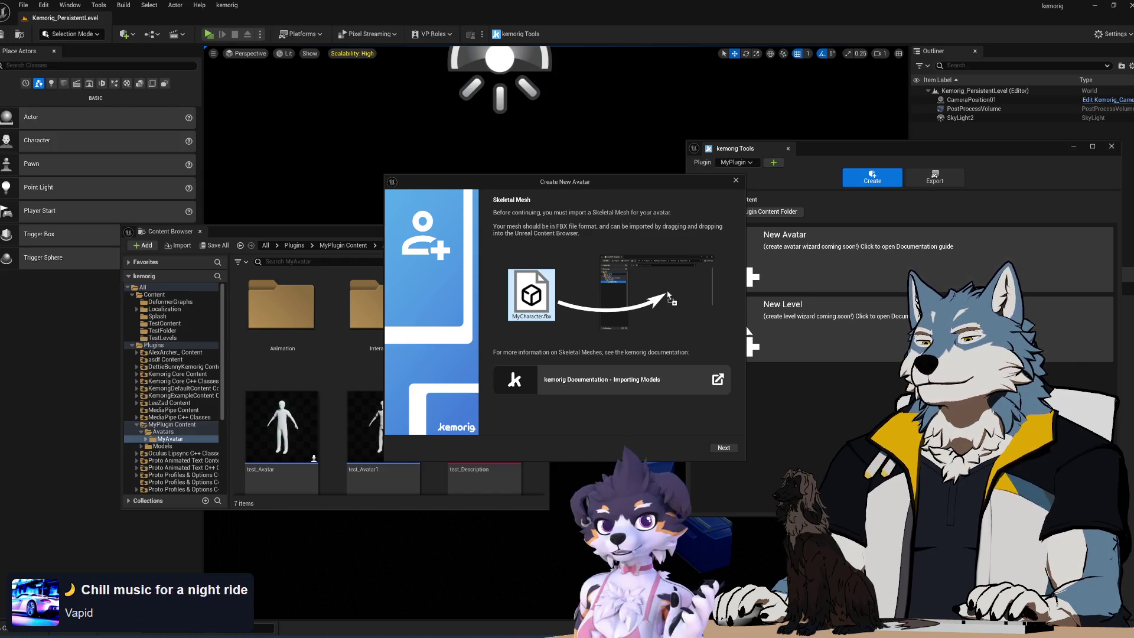
# - Close the wizard again and select the icon's diagonal arrow curve in Affinity Designer
pyautogui.hotkey('alt', 'Tab')
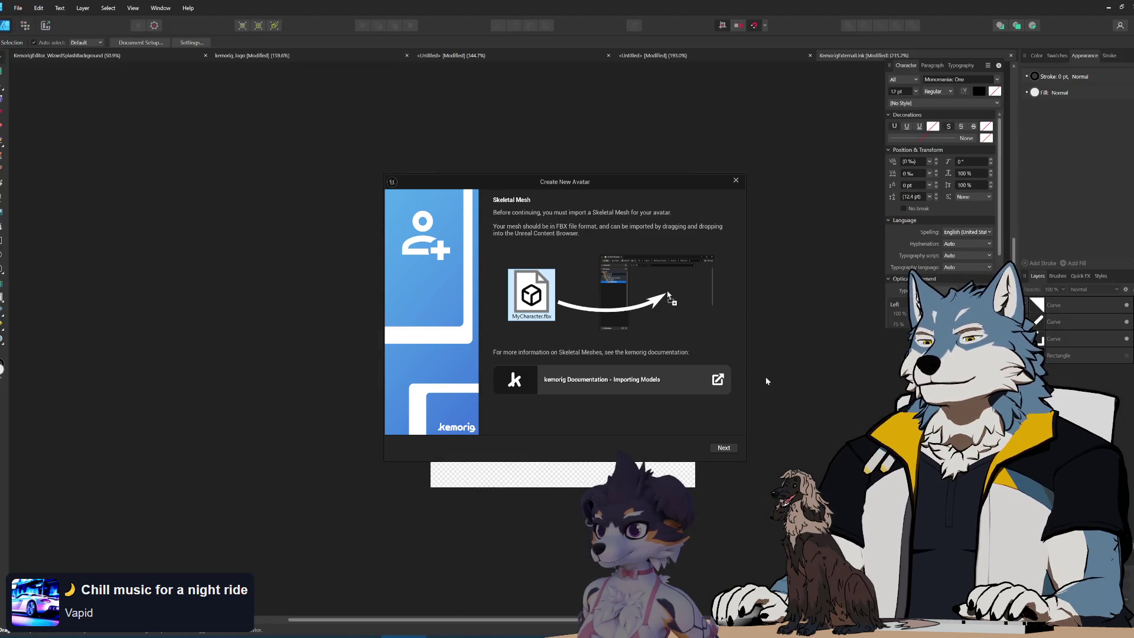
pyautogui.click(735, 181)
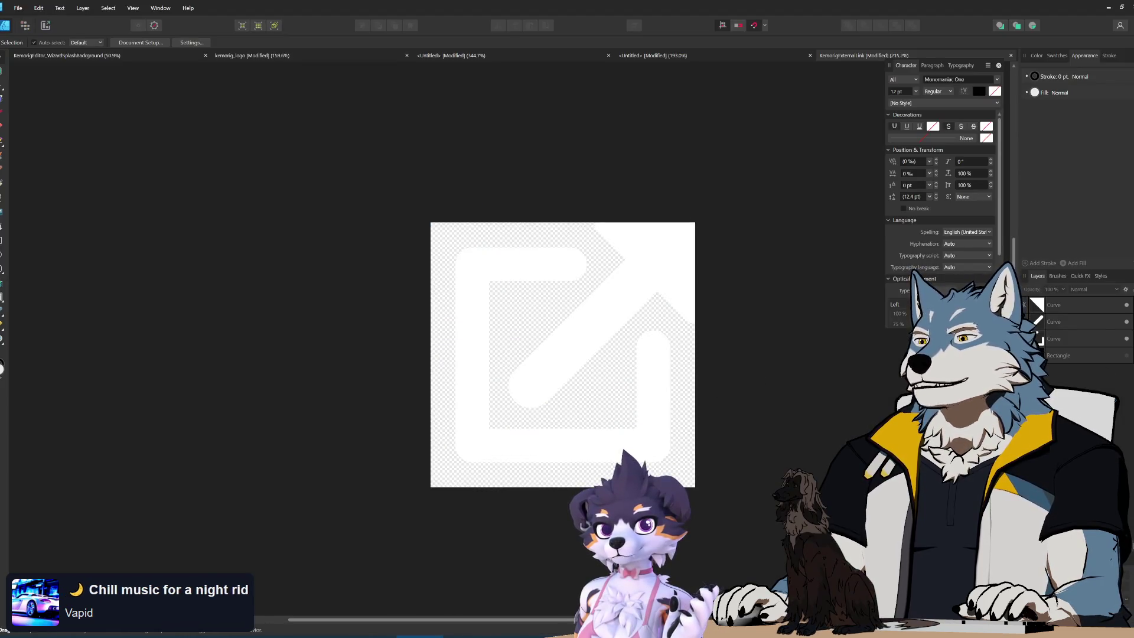
pyautogui.click(595, 322)
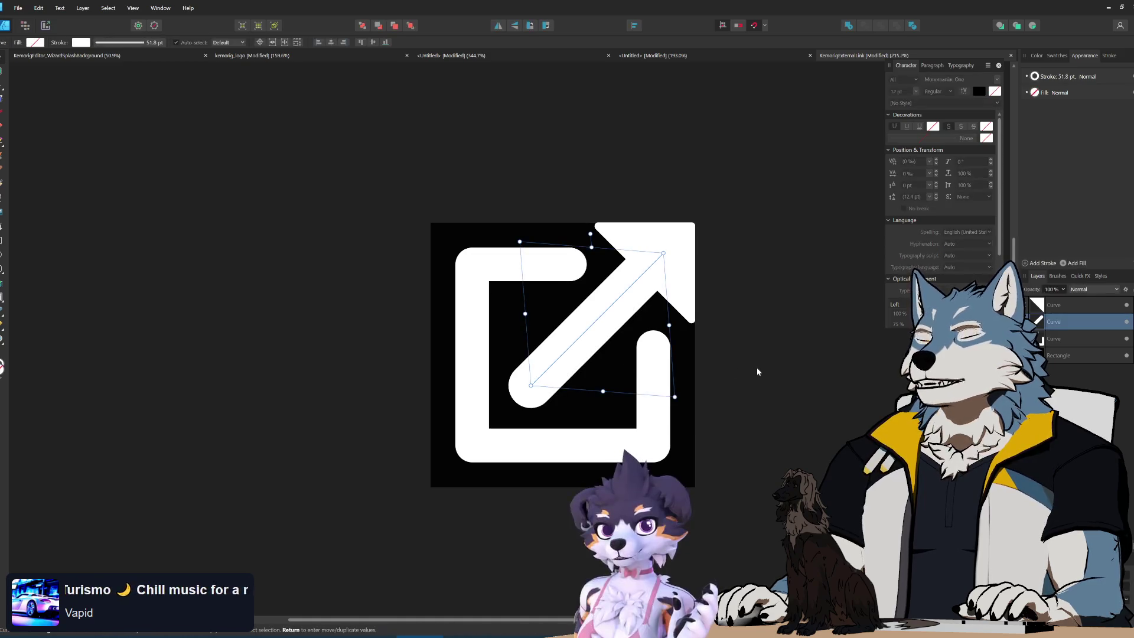
# - Try thinning the square frame's stroke to 36.7 pt by dragging, then undo it
pyautogui.click(1063, 77)
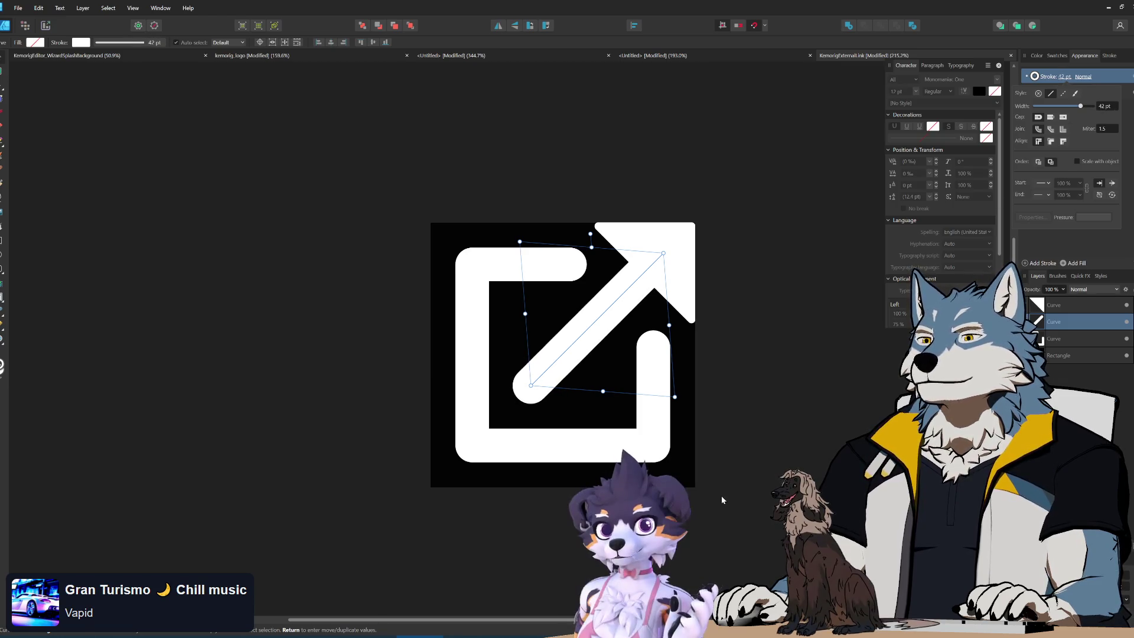
pyautogui.click(496, 295)
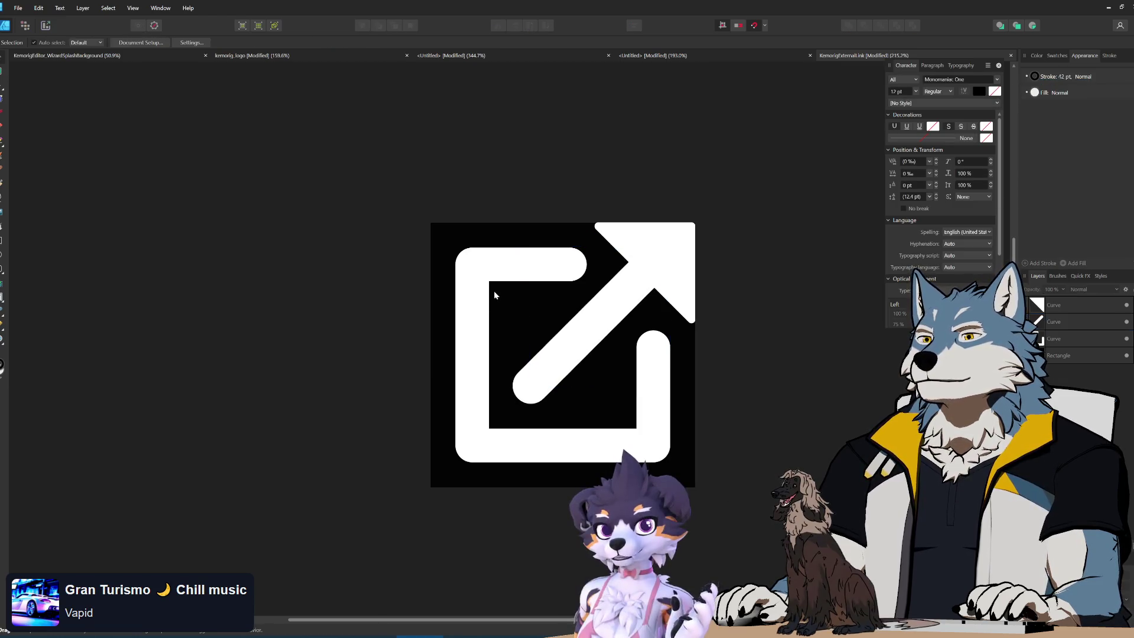
pyautogui.click(1065, 77)
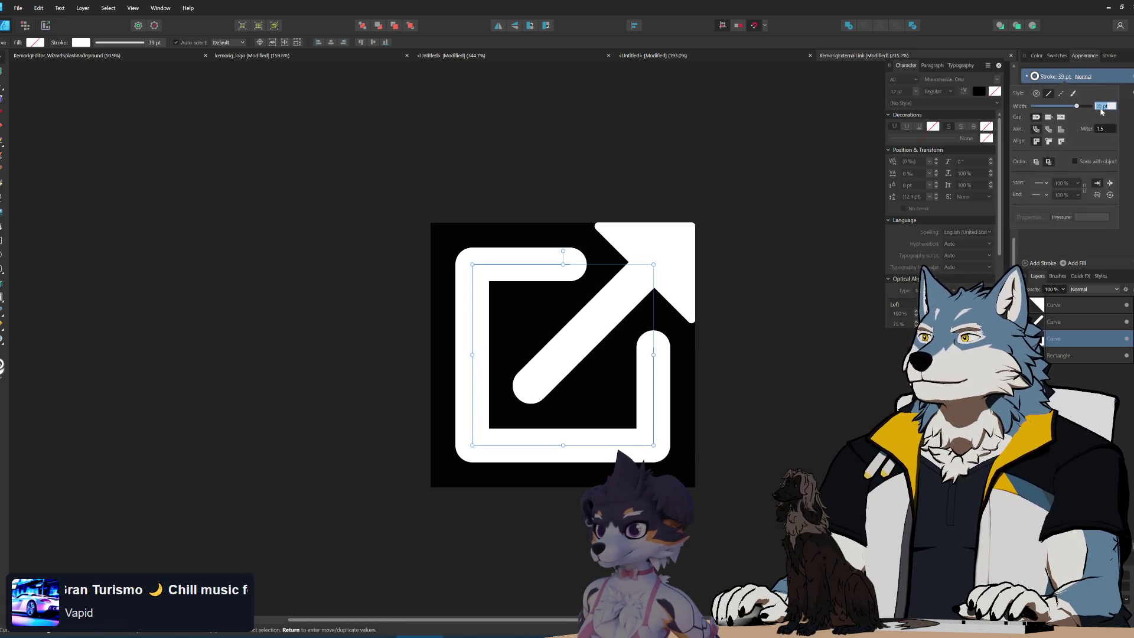
pyautogui.moveTo(1092, 105); pyautogui.dragTo(1076, 110)
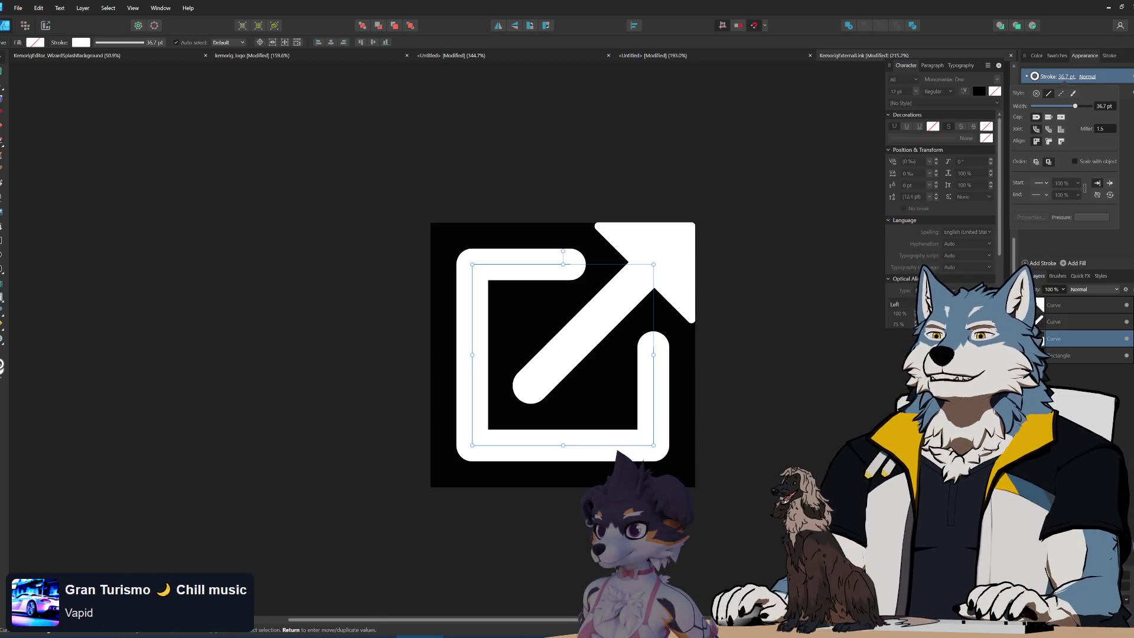
pyautogui.hotkey('ctrl', 'z')
pyautogui.hotkey('ctrl', 'z')
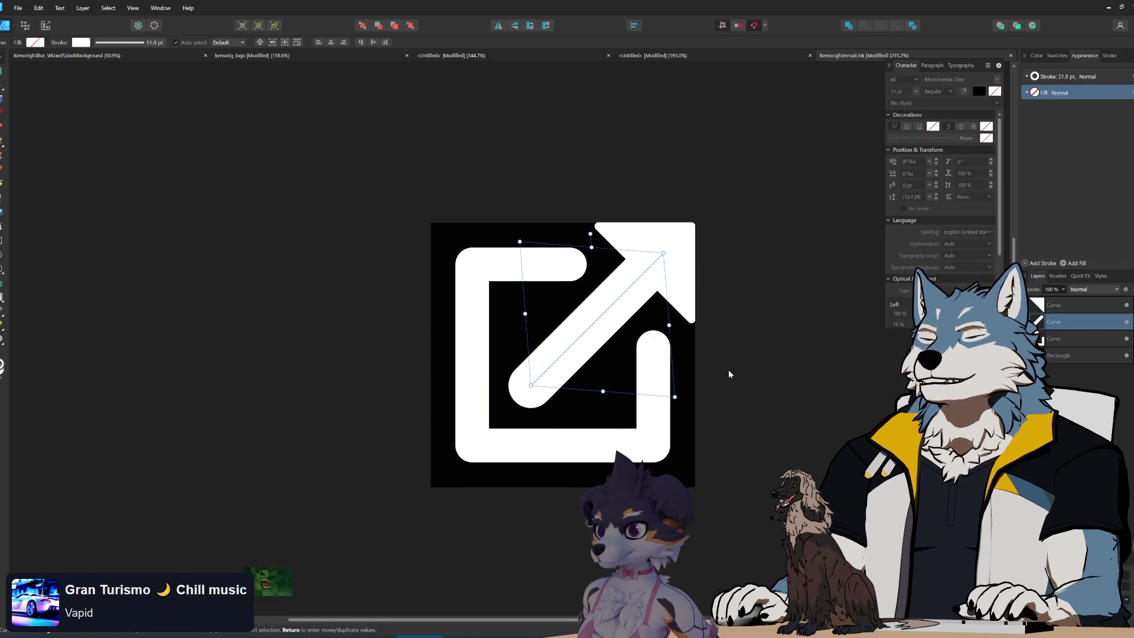
# - Set the square frame curve's stroke width to exactly 36 pt
pyautogui.click(729, 374)
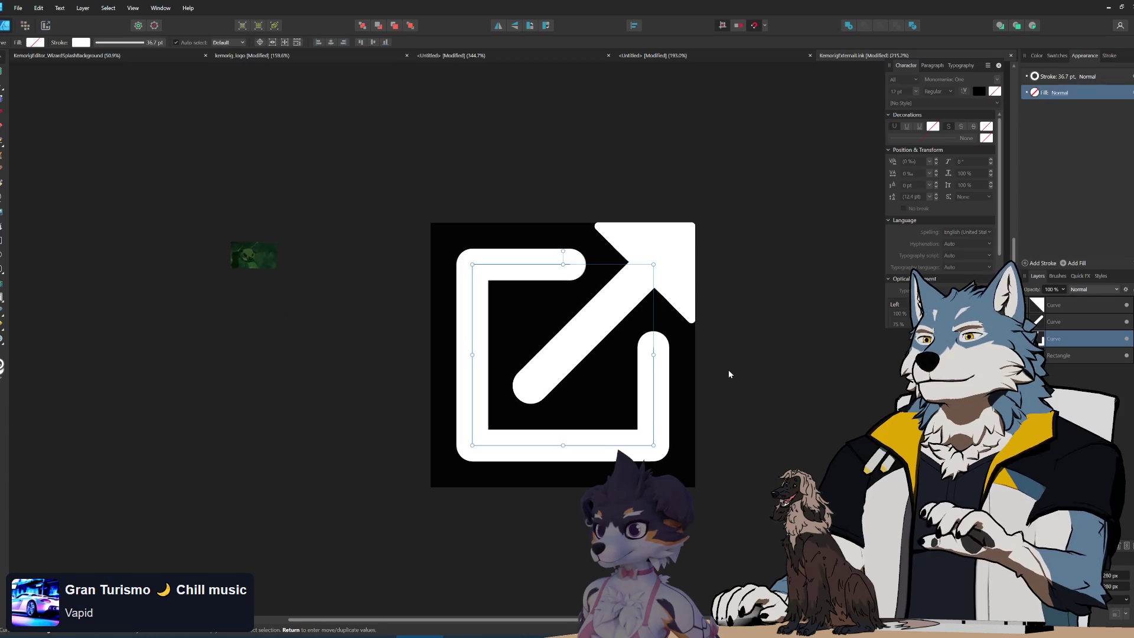
pyautogui.click(653, 388)
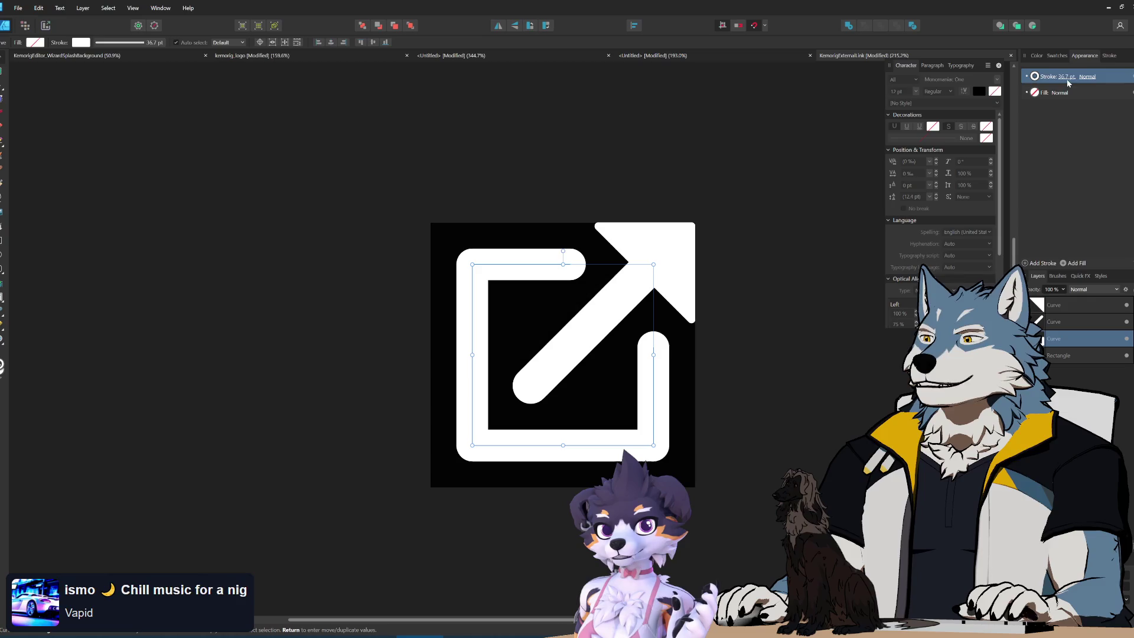
pyautogui.click(1063, 78)
pyautogui.click(1103, 107)
pyautogui.write('36')
pyautogui.press('Return')
pyautogui.click(779, 396)
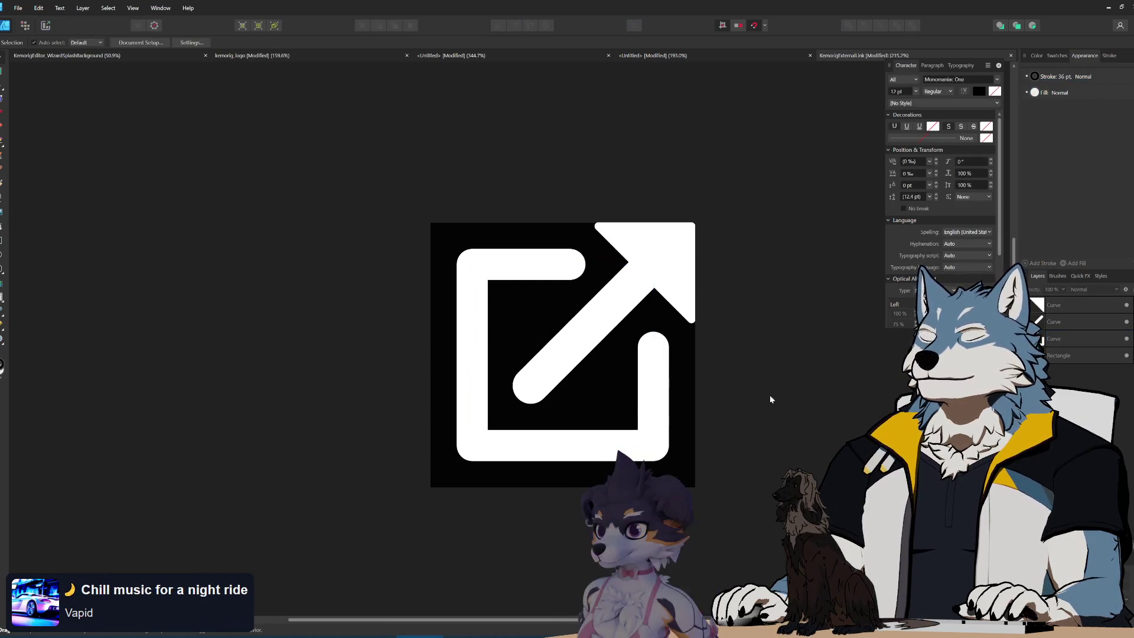
# - Thin the square frame's outline stroke to 34 pt
pyautogui.scroll(-6, 608, 393)
pyautogui.scroll(5, 611, 392)
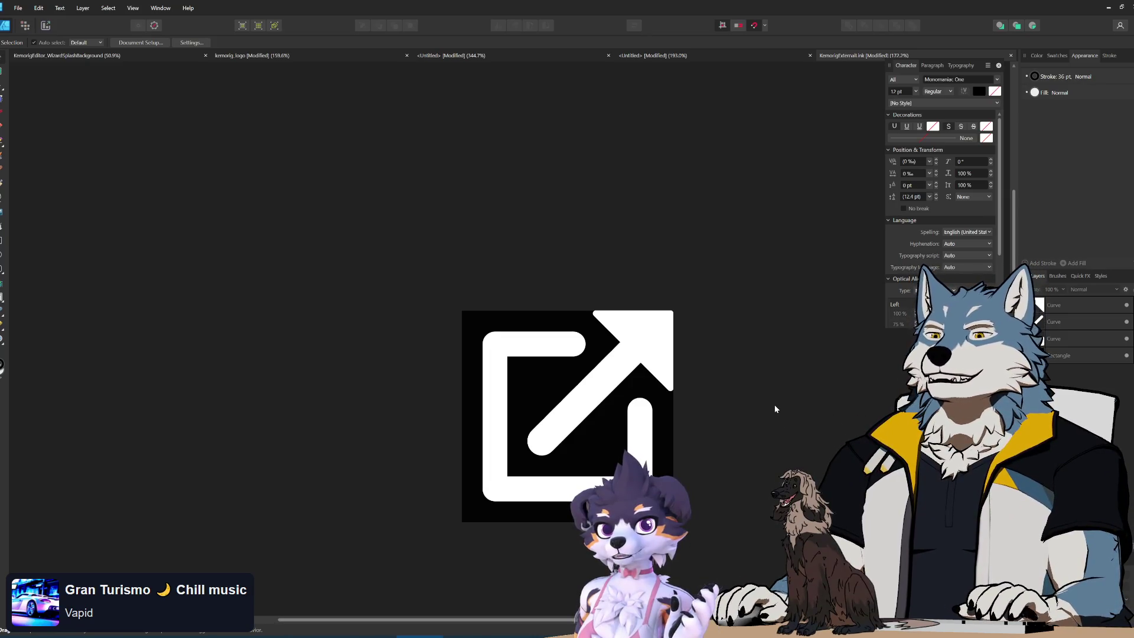
pyautogui.scroll(-5, 557, 437)
pyautogui.scroll(3, 556, 436)
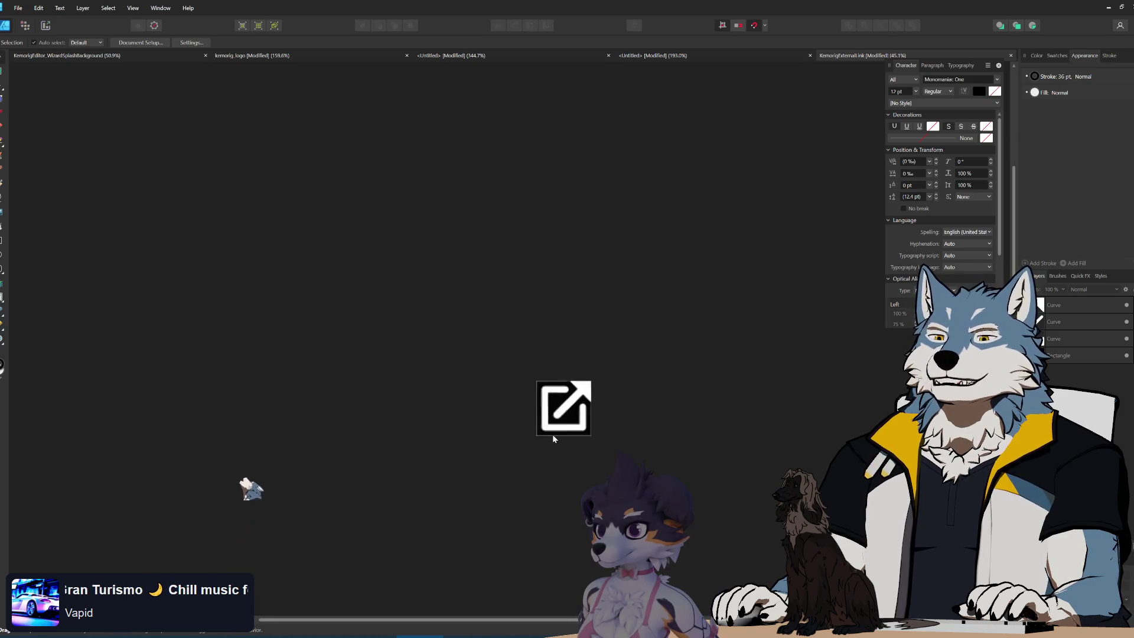
pyautogui.scroll(-2, 561, 423)
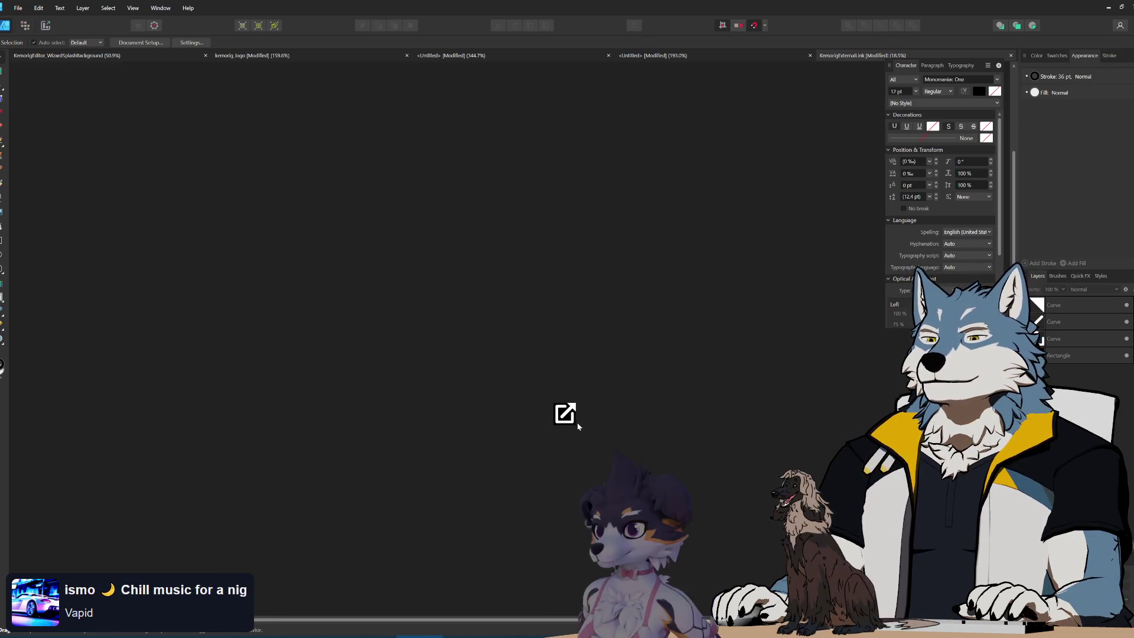
pyautogui.scroll(5, 563, 418)
pyautogui.click(562, 261)
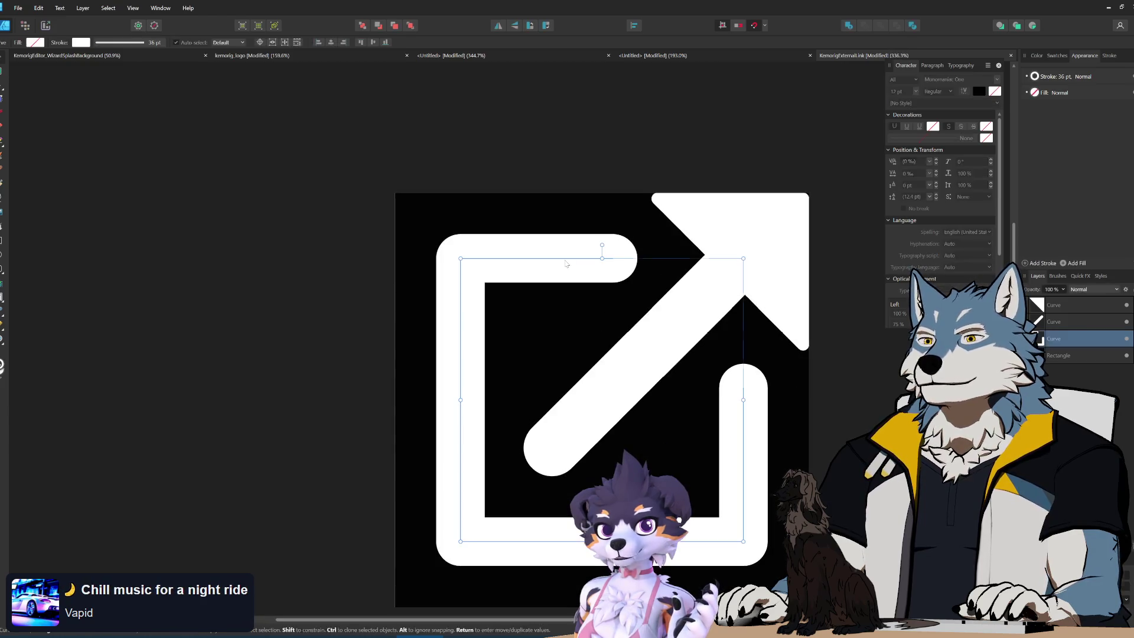
pyautogui.click(1065, 77)
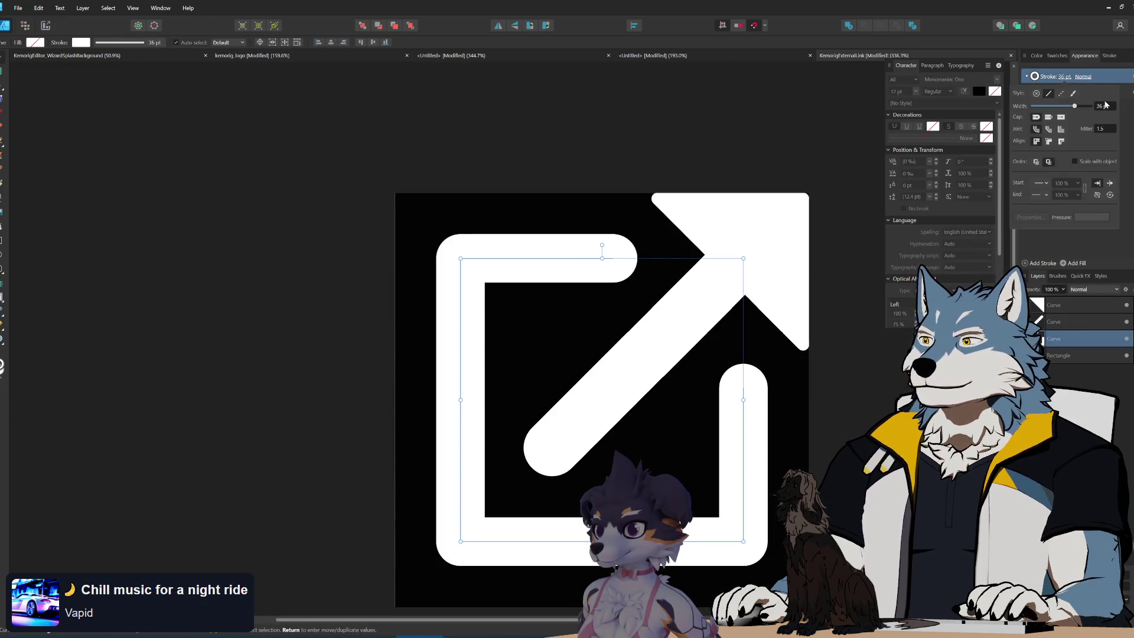
pyautogui.scroll(-2, 1103, 106)
# - Adjust the arrow shaft's stroke width and hide the black background Rectangle layer
pyautogui.click(661, 360)
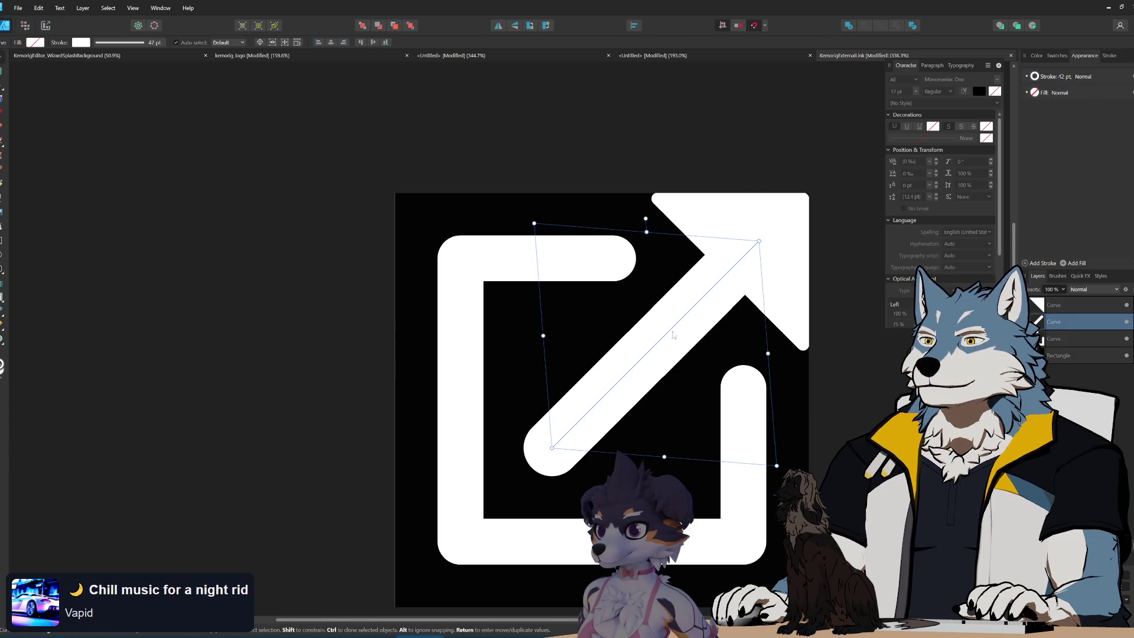
pyautogui.click(1065, 78)
pyautogui.scroll(-3, 1102, 107)
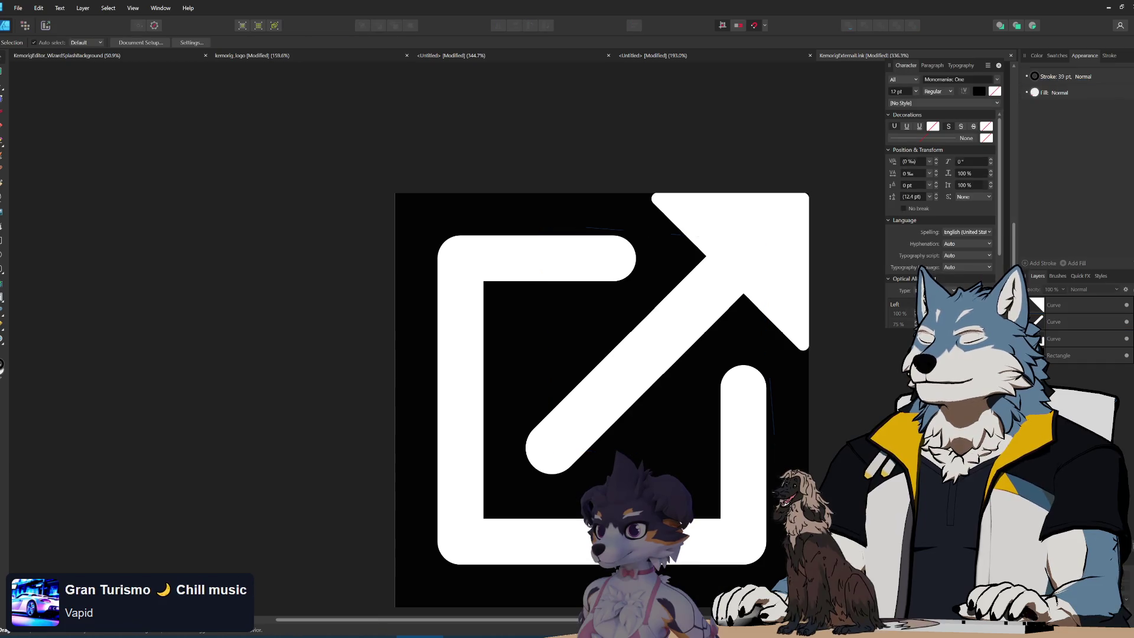
pyautogui.hotkey('ctrl', 'd')
pyautogui.scroll(-4, 593, 355)
pyautogui.click(1127, 356)
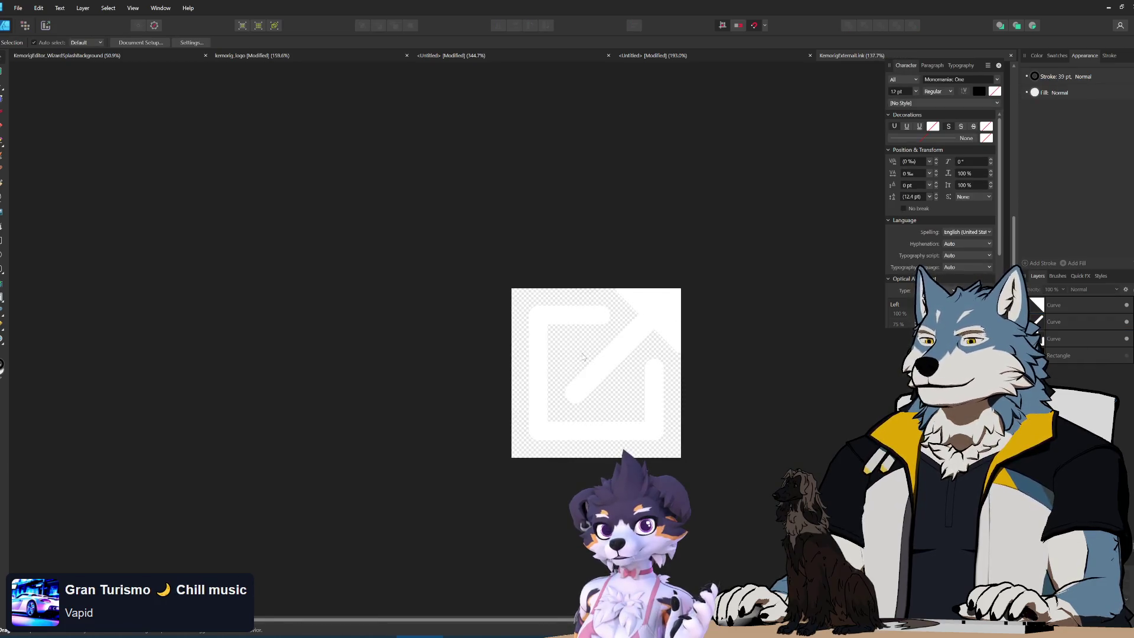
pyautogui.click(17, 8)
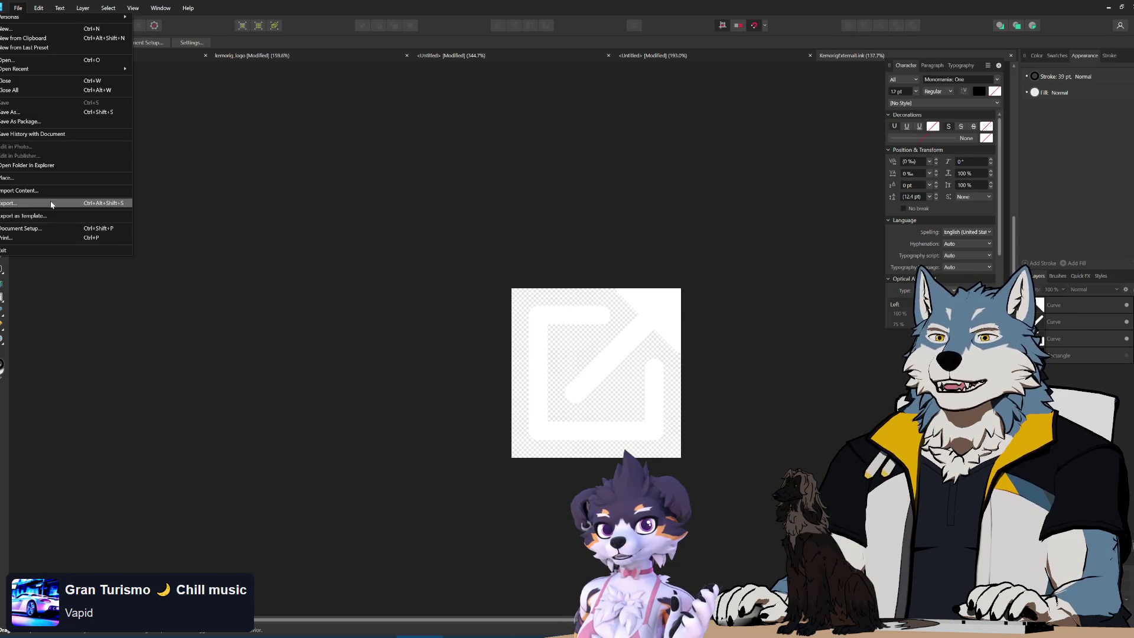
# - Open the export settings, then close them without exporting
pyautogui.click(50, 204)
pyautogui.click(600, 241)
pyautogui.scroll(4, 574, 270)
# - Shrink the arrowhead triangle to about 120 pt square, anchored at the top-right corner
pyautogui.click(576, 269)
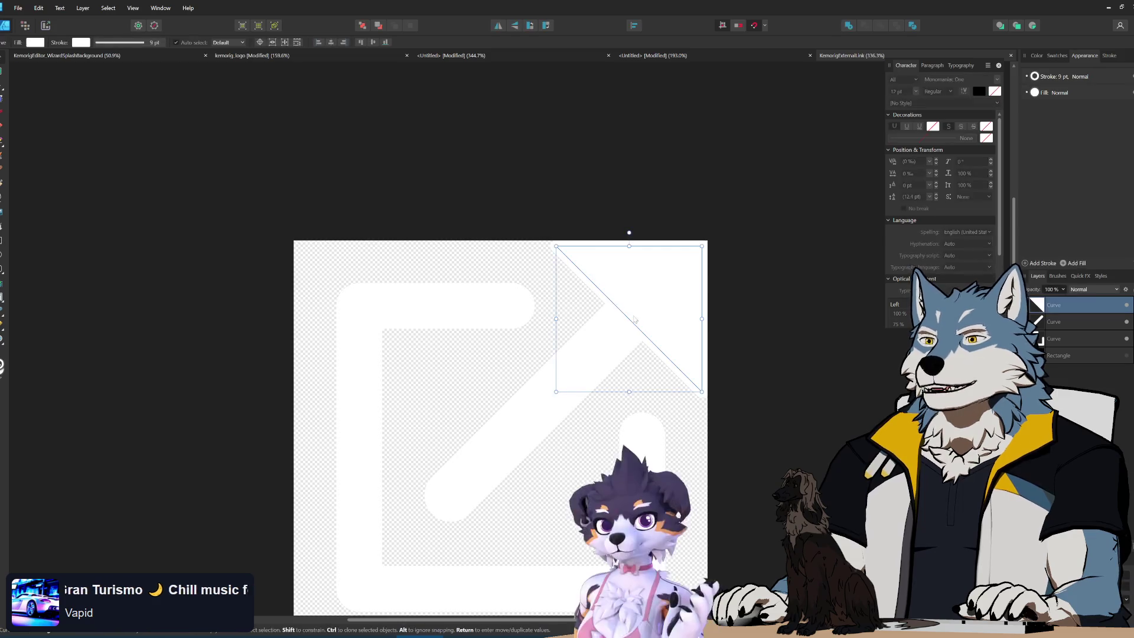
pyautogui.scroll(2, 645, 332)
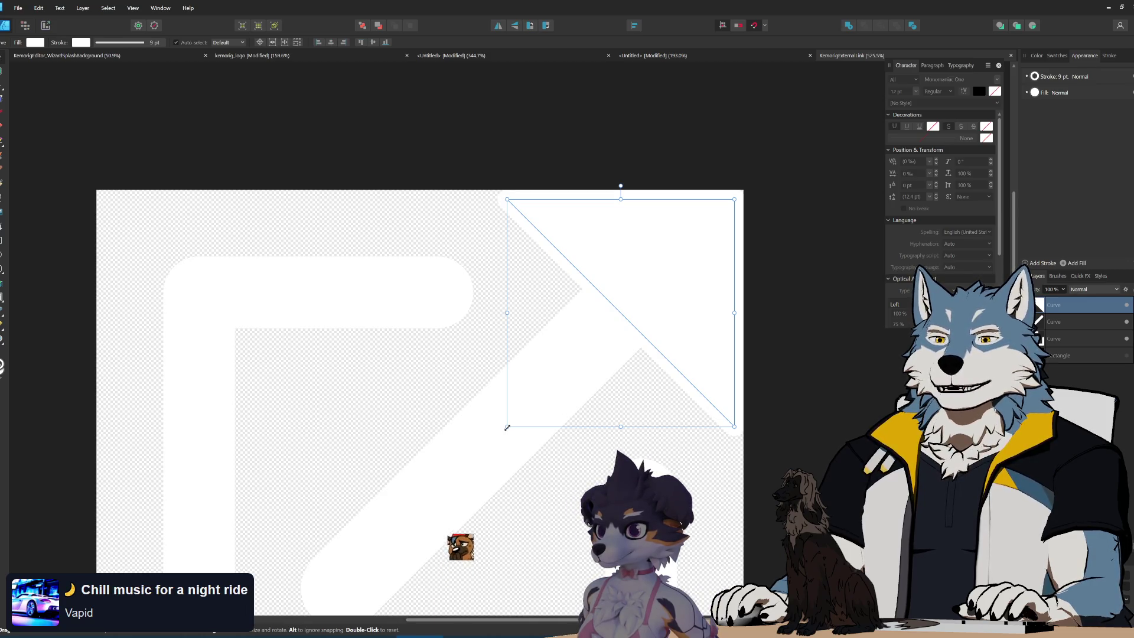
pyautogui.moveTo(511, 425); pyautogui.dragTo(527, 420)
pyautogui.hotkey('ctrl', '0')
pyautogui.click(682, 395)
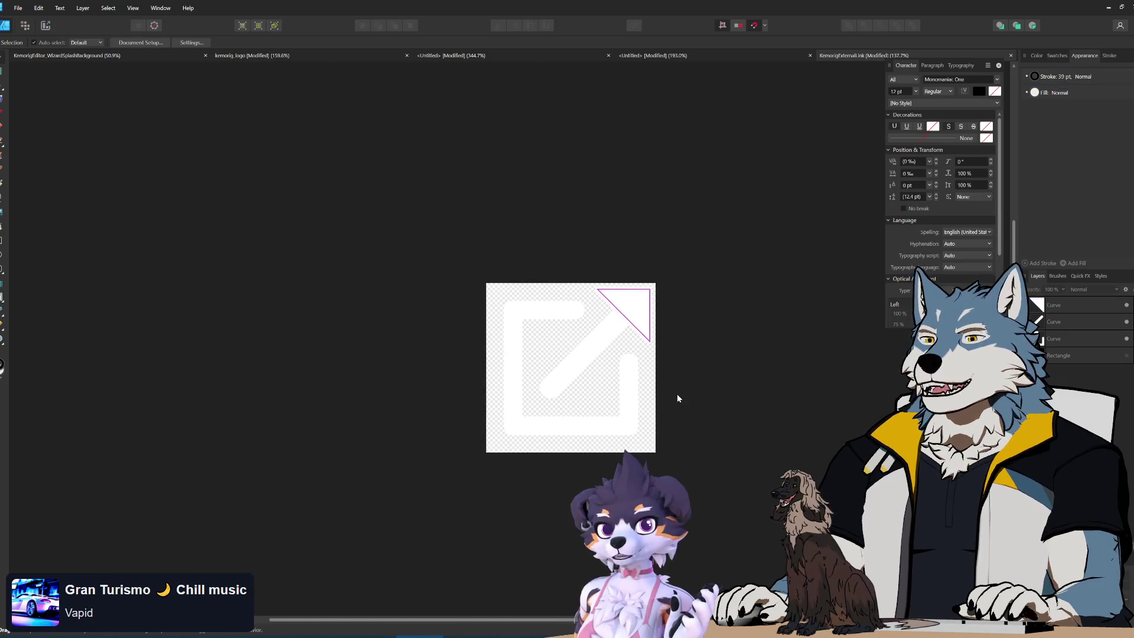
# - Show the black background briefly to check the icon, then hide it again
pyautogui.click(1127, 356)
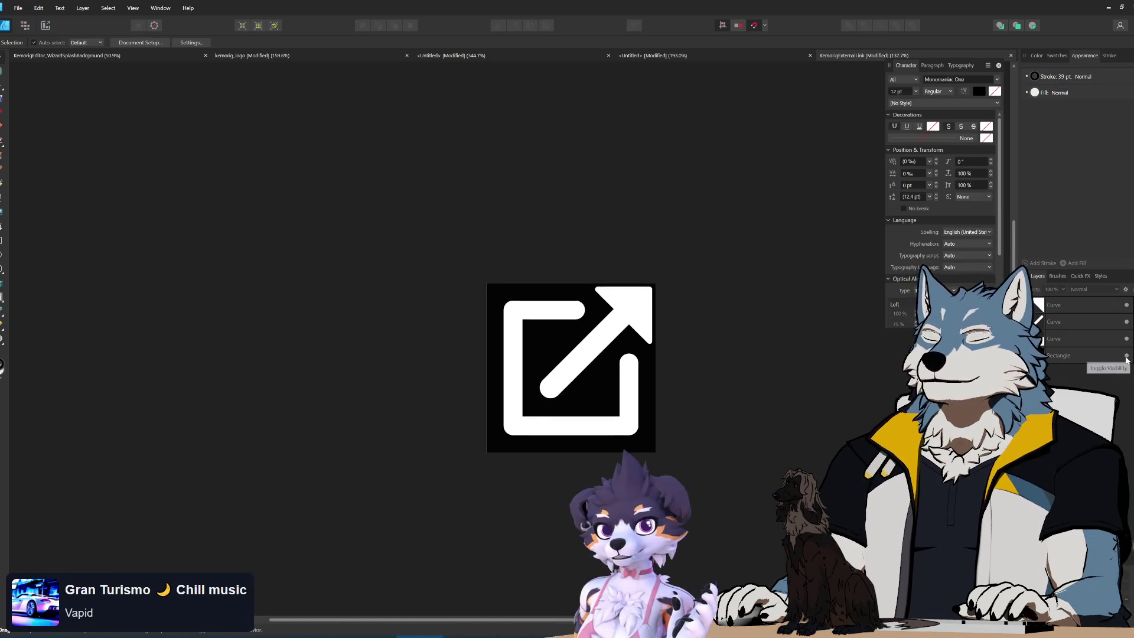
pyautogui.click(1127, 356)
pyautogui.scroll(3, 615, 348)
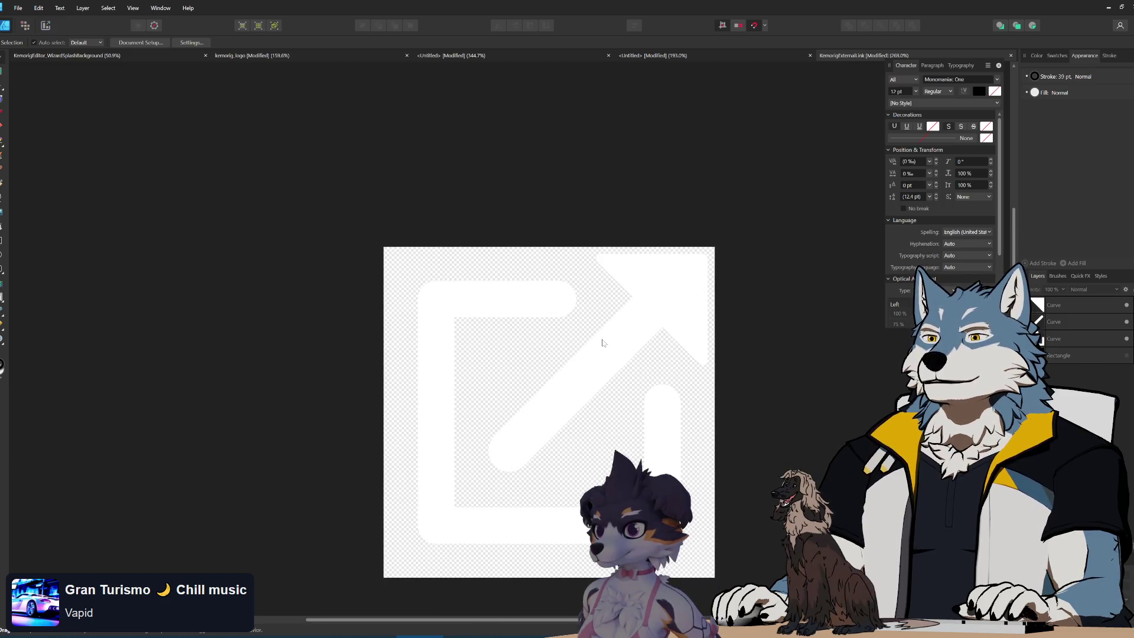
pyautogui.click(16, 10)
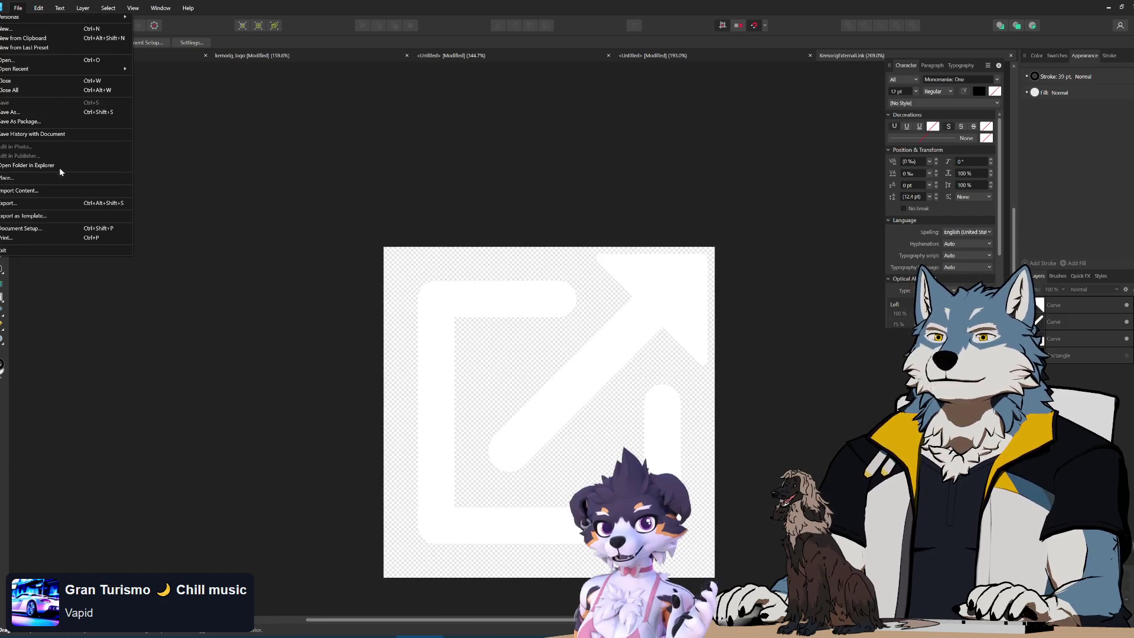
# - Export the icon as SVG, overwriting KemorigExternalLink.svg in the kemorig graphics folder
pyautogui.click(49, 204)
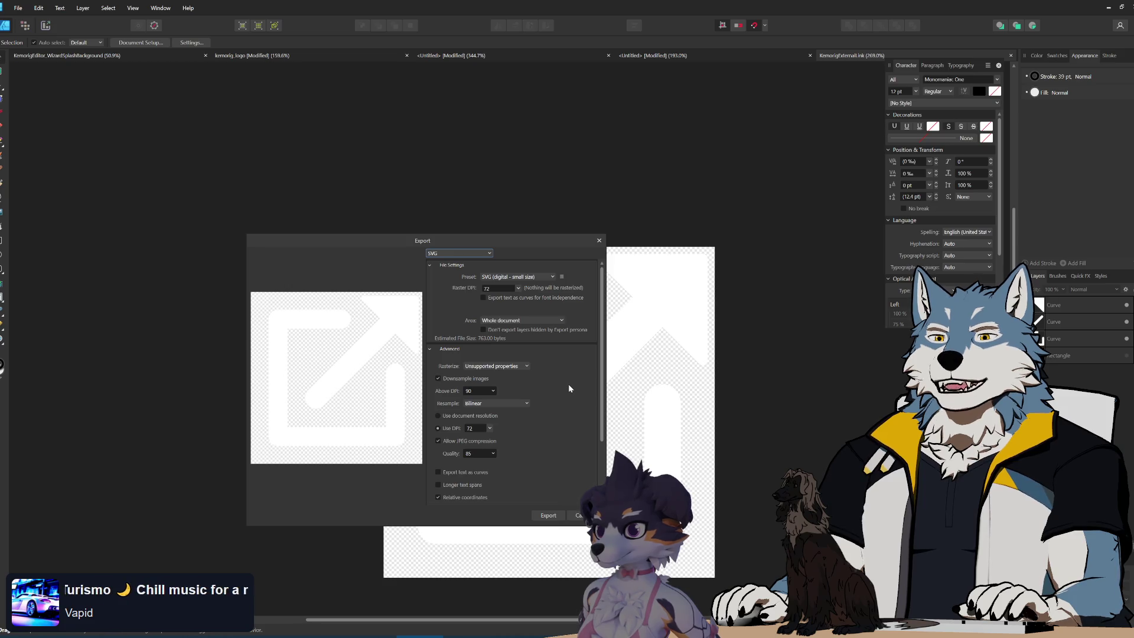
pyautogui.moveTo(530, 248)
pyautogui.mouseDown()
pyautogui.moveTo(665, 219)
pyautogui.moveTo(636, 230)
pyautogui.mouseUp()
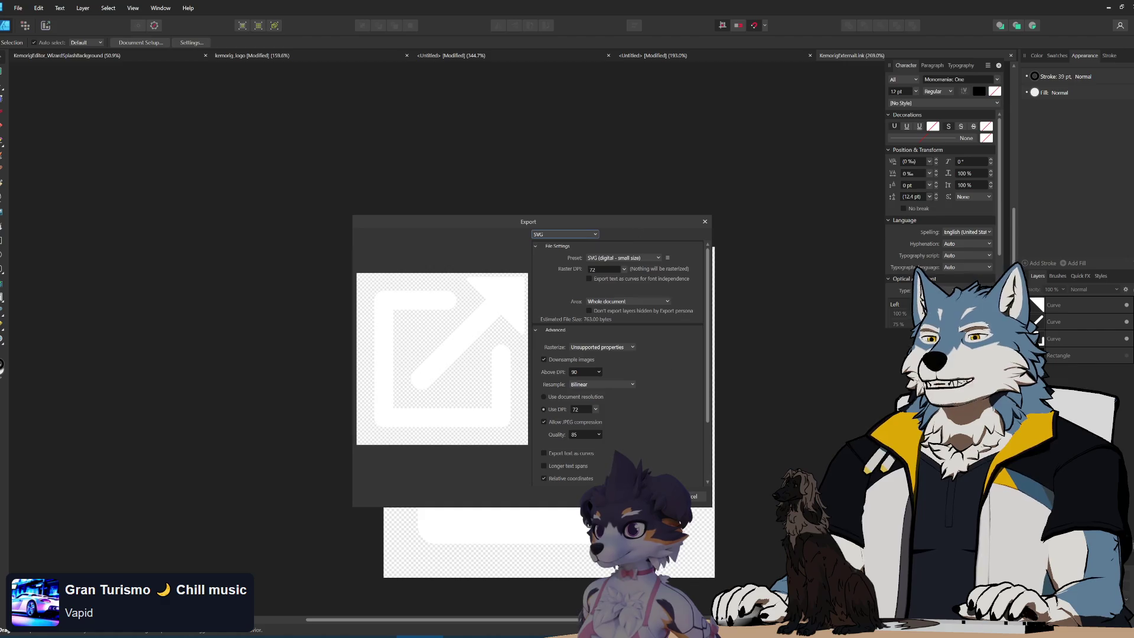
pyautogui.click(662, 496)
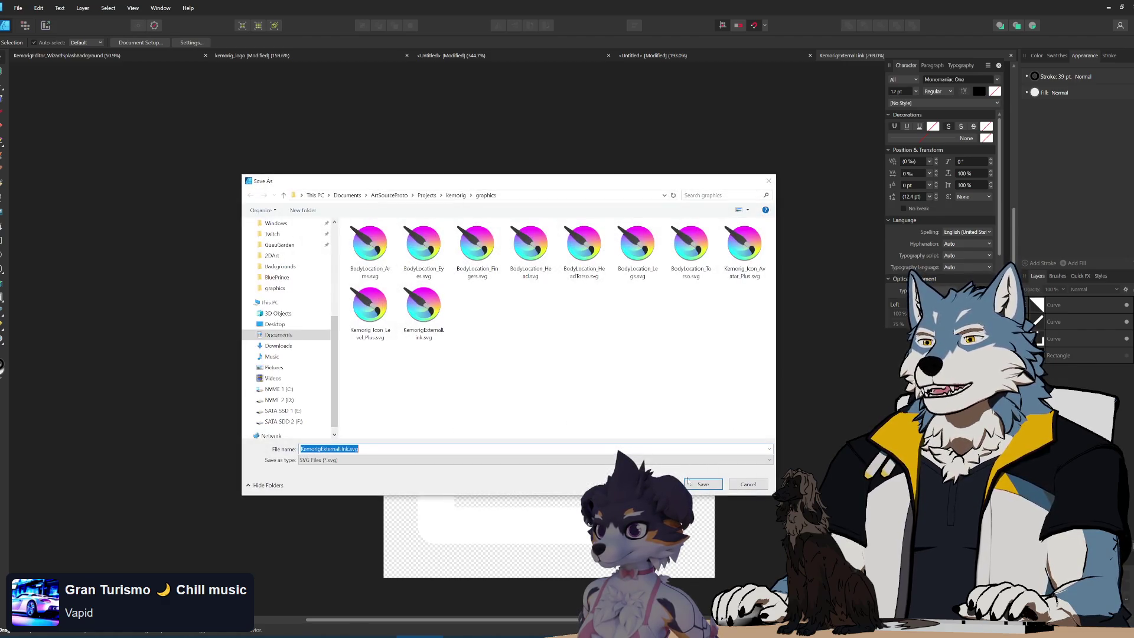
pyautogui.click(705, 486)
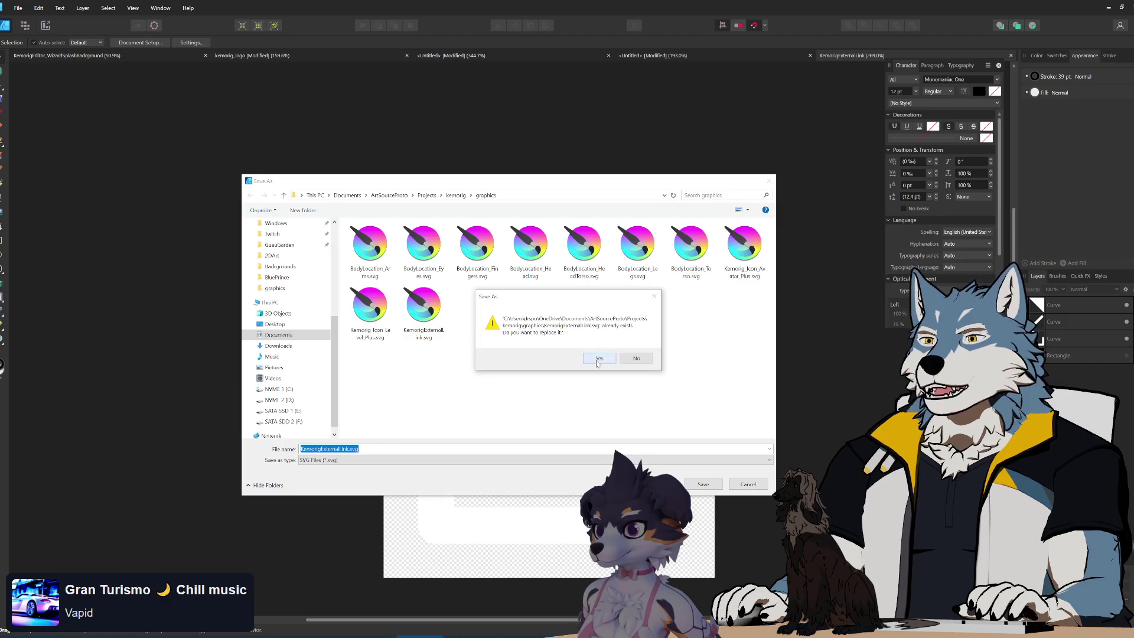
pyautogui.click(598, 360)
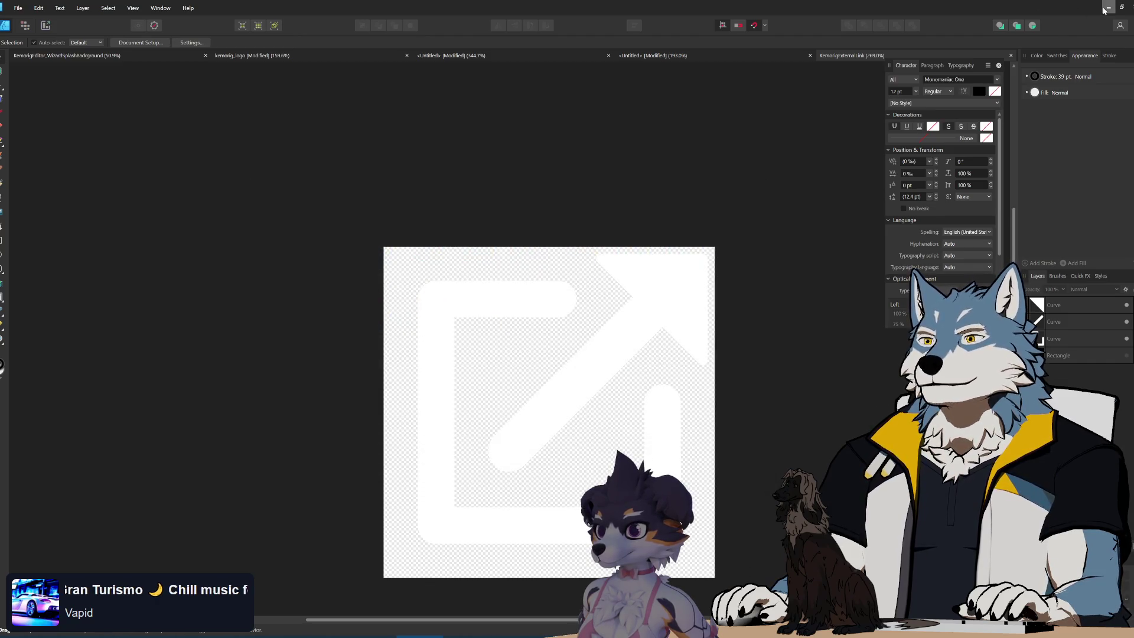
pyautogui.click(1108, 7)
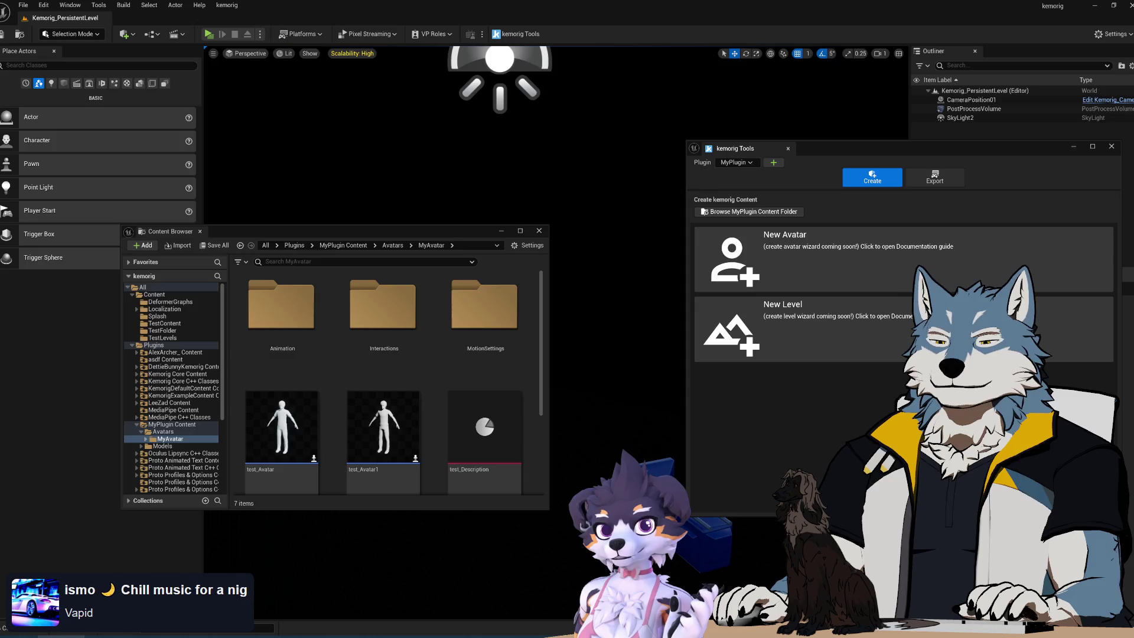
# - Paste the new KemorigExternalLink.svg into KemorigCore's Slate Icons folder, replacing the old file
pyautogui.hotkey('alt', 'Tab')
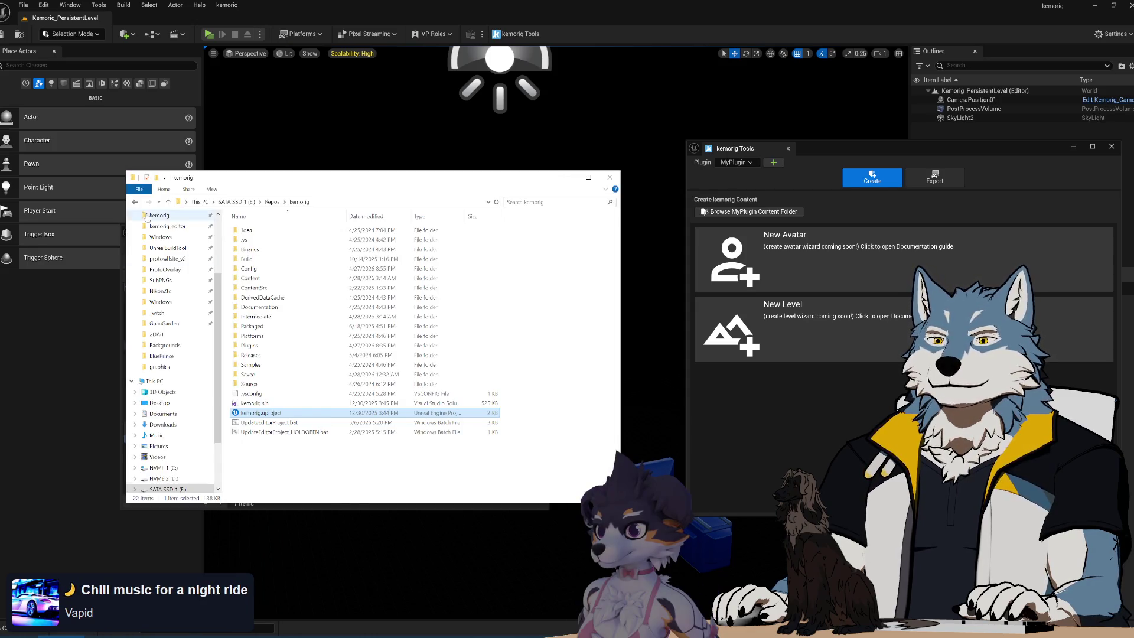
pyautogui.hotkey('alt', 'Left')
pyautogui.hotkey('alt', 'Tab')
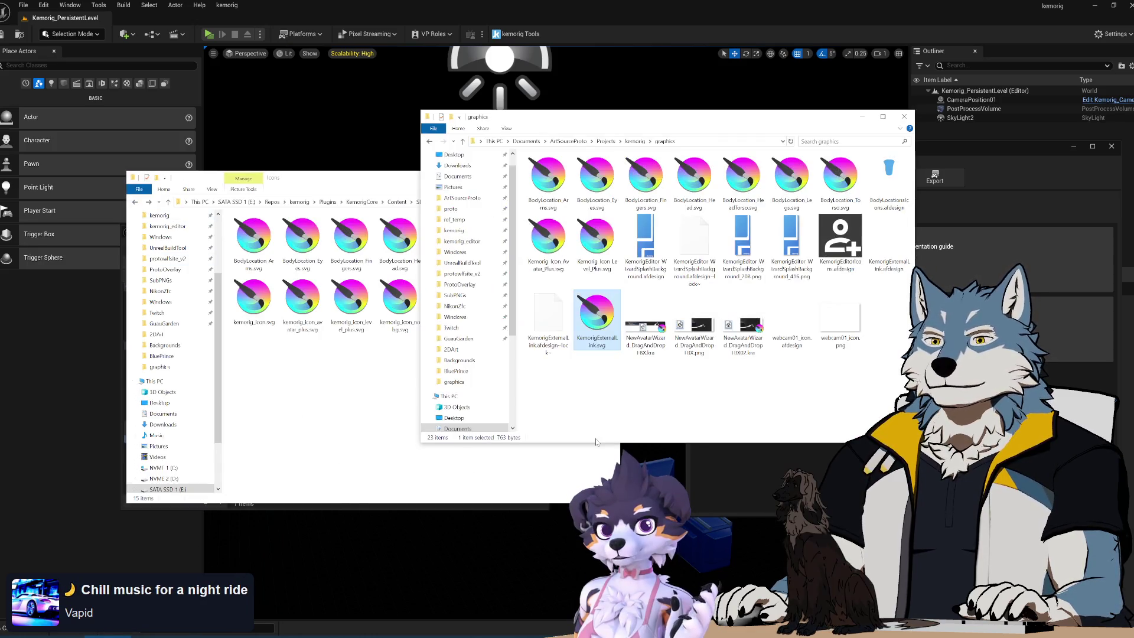
pyautogui.click(347, 423)
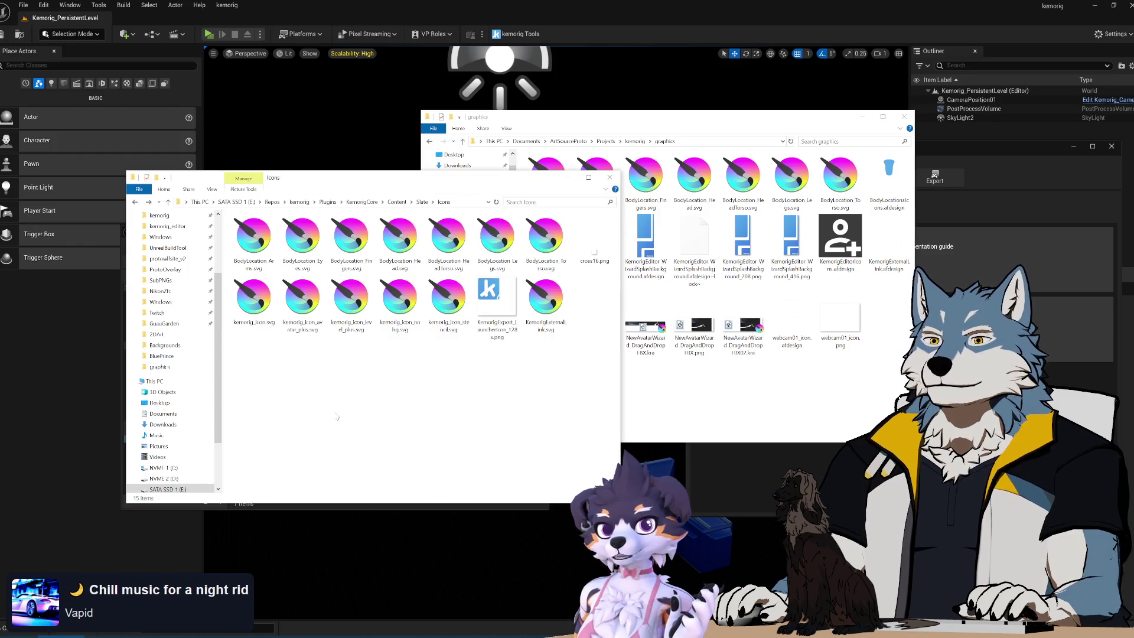
pyautogui.hotkey('ctrl', 'v')
pyautogui.press('Return')
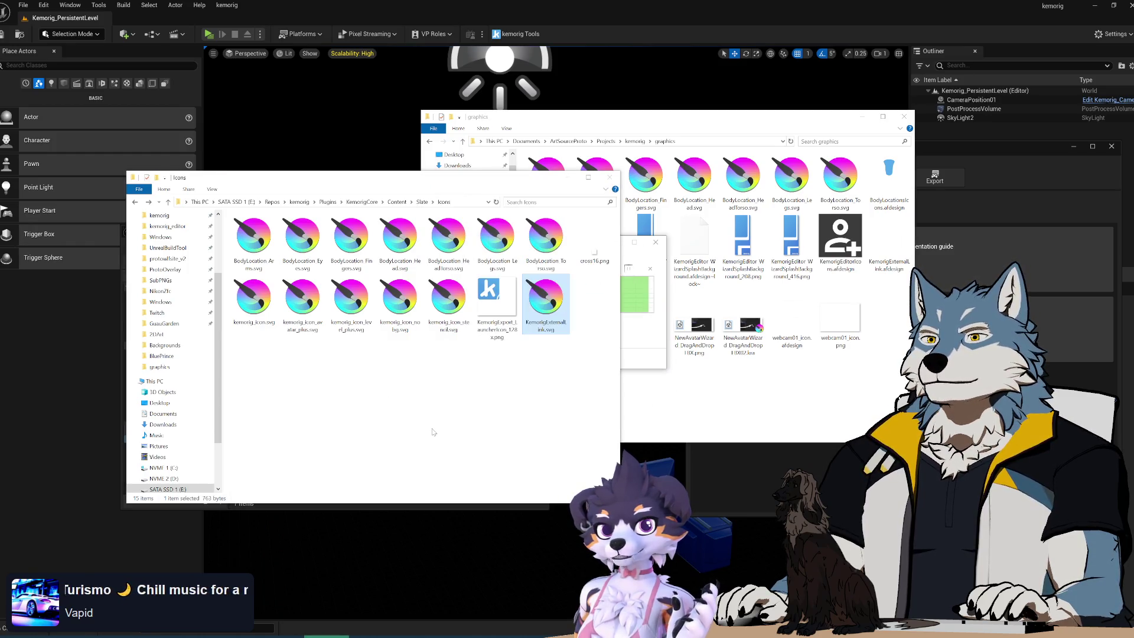
pyautogui.click(967, 143)
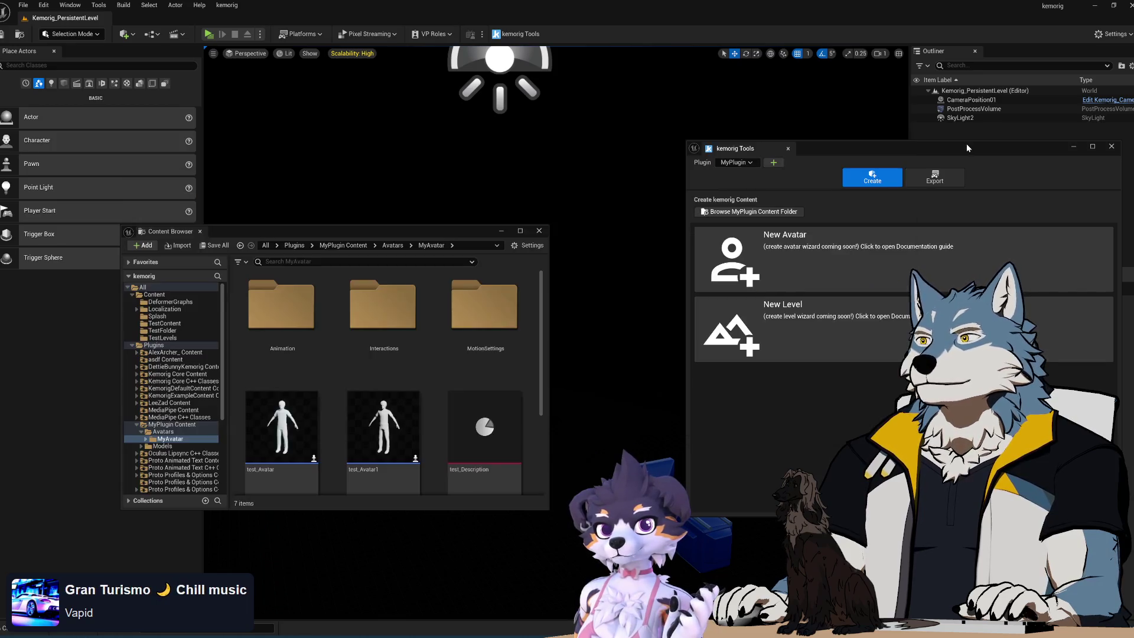
# - Check the avatar wizard's Skeletal Mesh page, then close the wizard and kemorig Tools
pyautogui.click(873, 250)
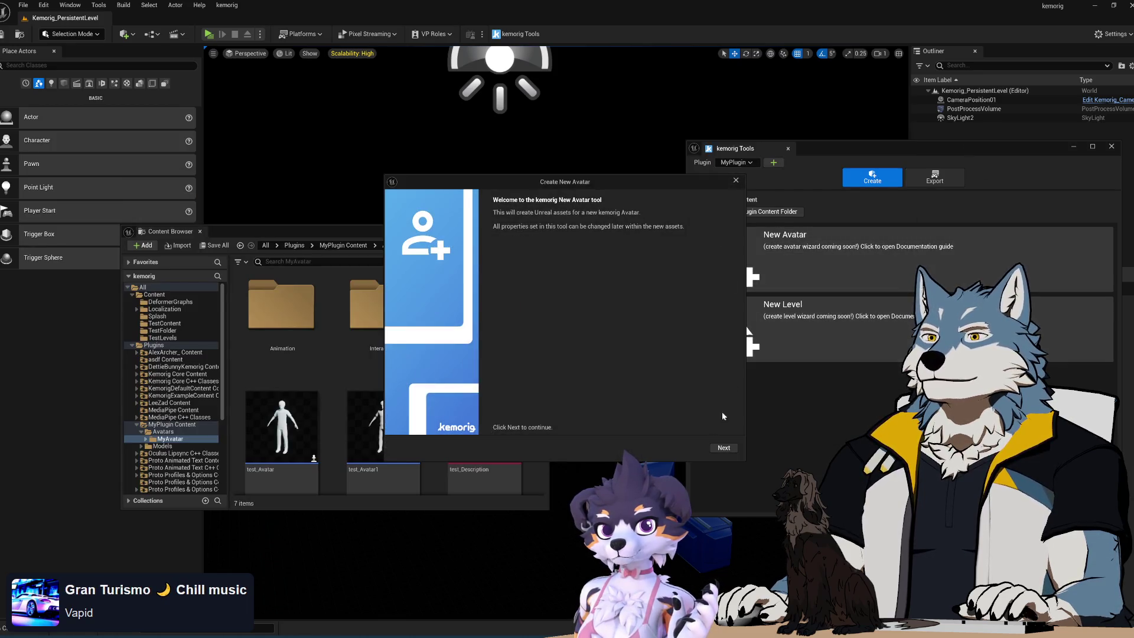
pyautogui.click(724, 448)
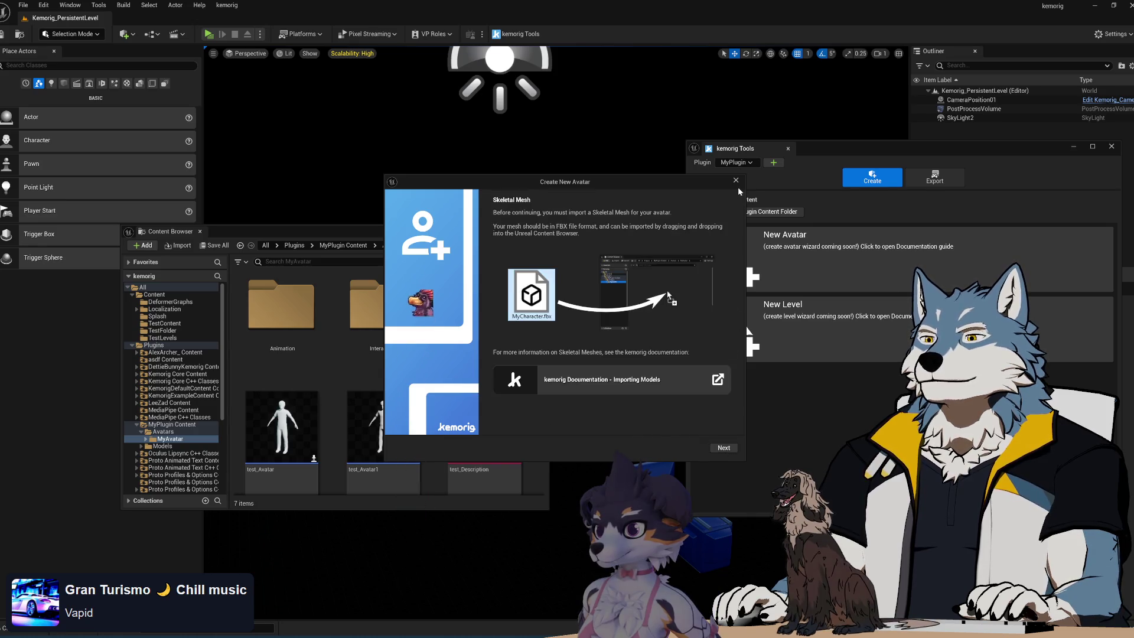
pyautogui.click(735, 180)
pyautogui.click(1112, 146)
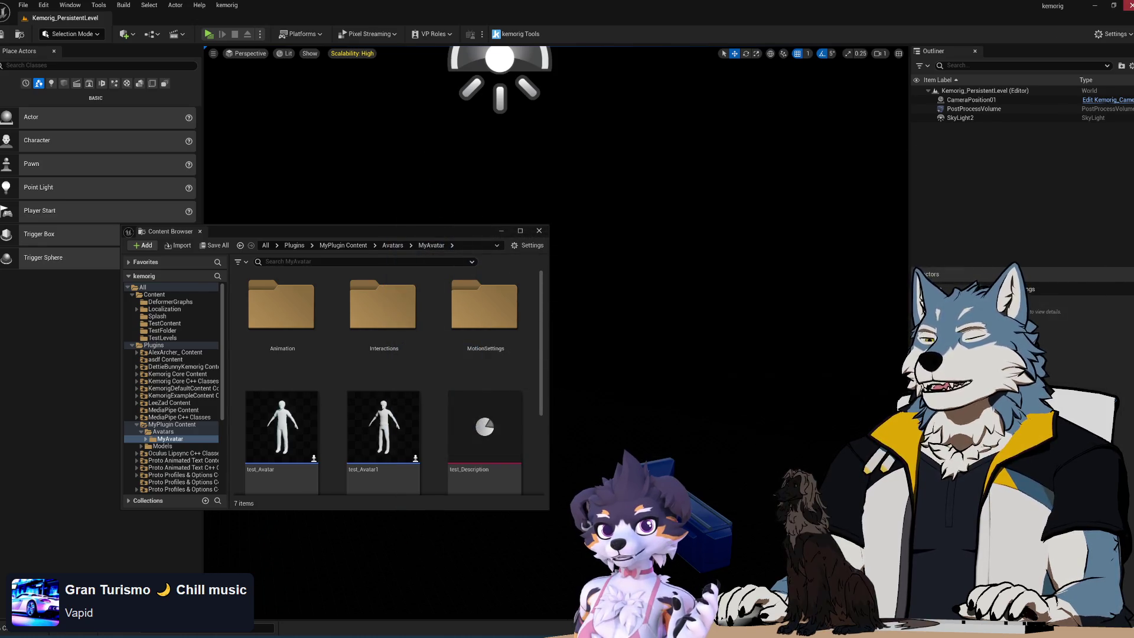
pyautogui.hotkey('alt', 'Tab')
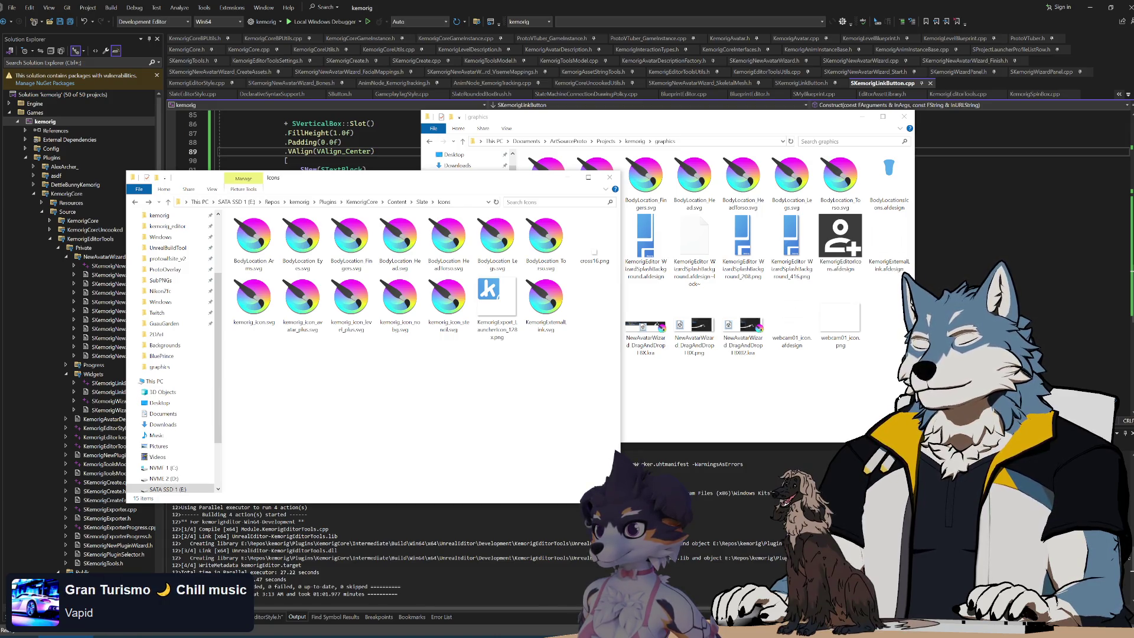
# - Build the kemorig project in Visual Studio, then bring File Explorer forward
pyautogui.click(618, 450)
pyautogui.click(354, 253)
pyautogui.rightClick(61, 122)
pyautogui.click(100, 143)
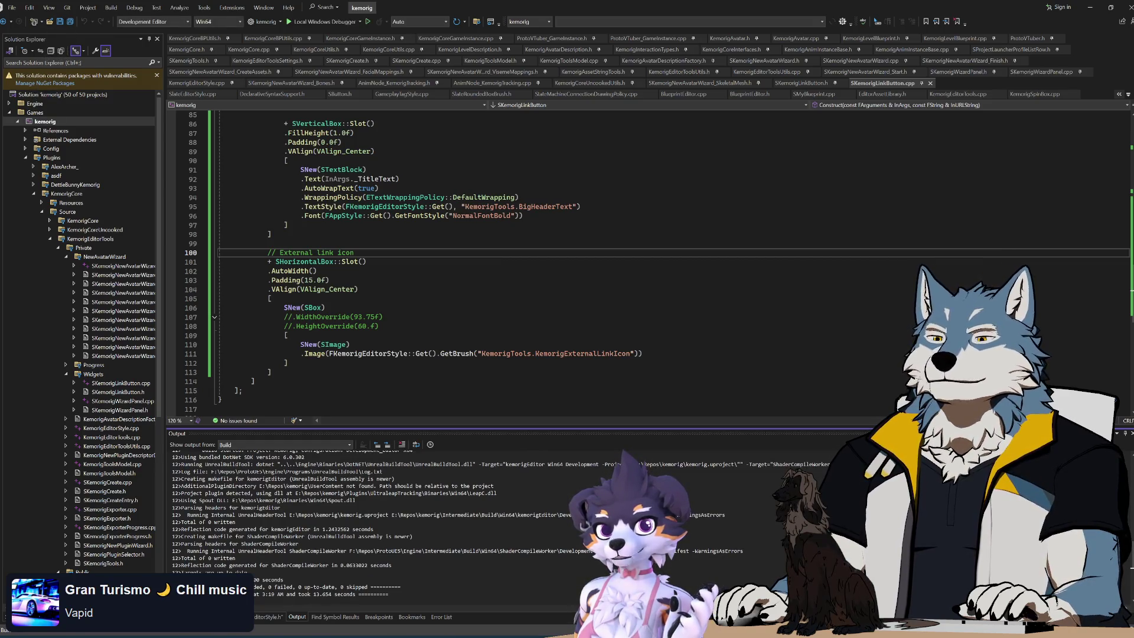
pyautogui.click(63, 637)
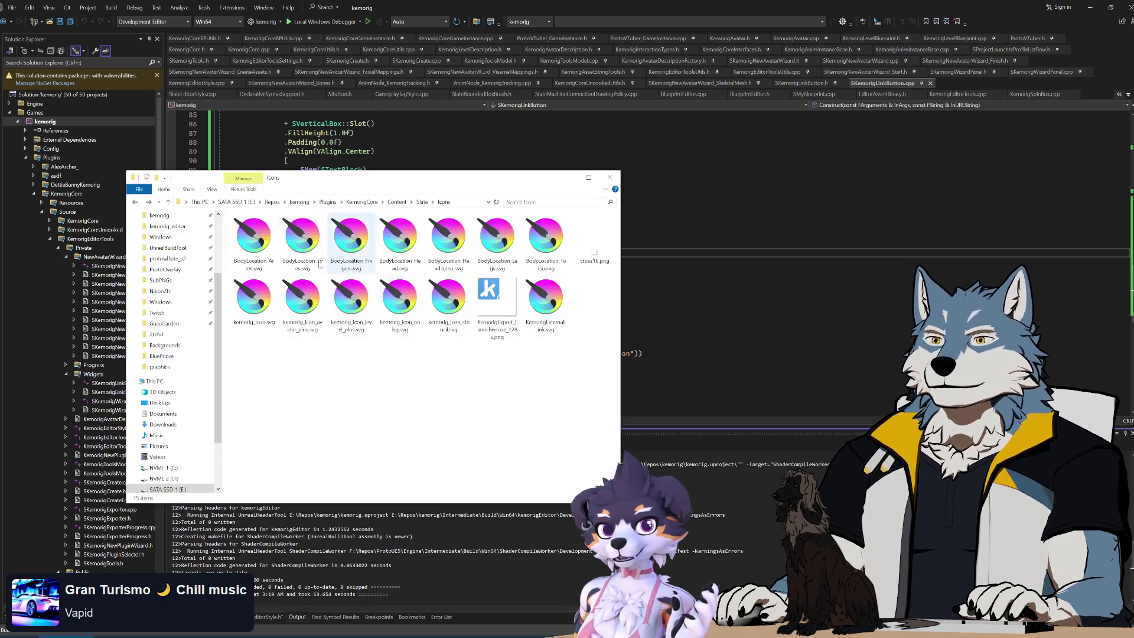
# - Generate Visual Studio project files from kemorig.uproject in the E:\Repos\kemorig folder
pyautogui.click(159, 215)
pyautogui.click(260, 412)
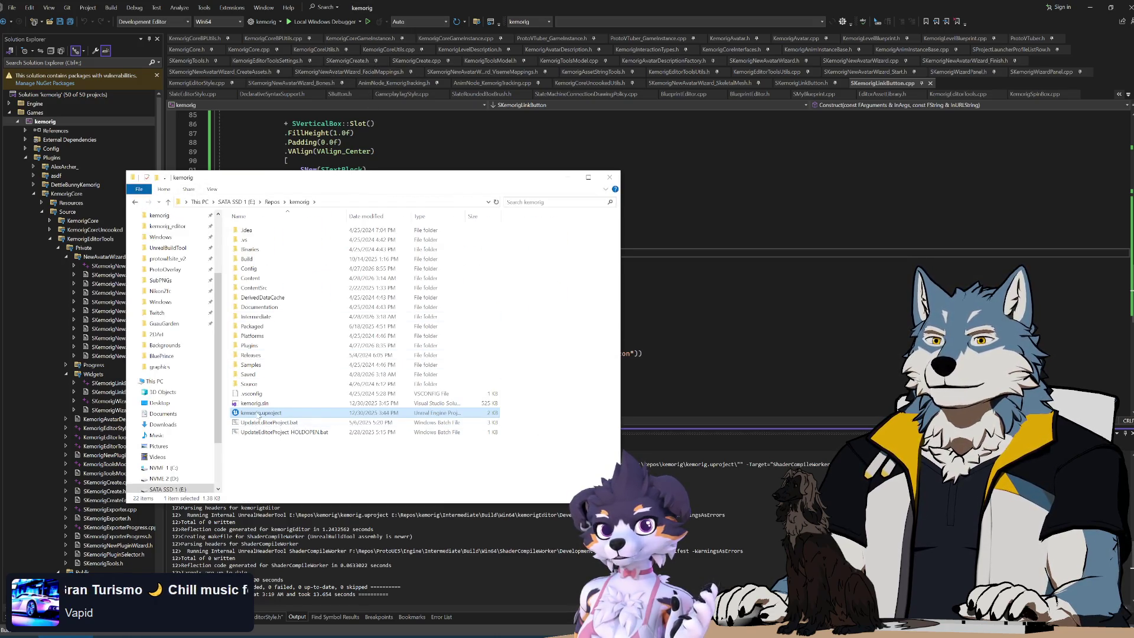
pyautogui.rightClick(258, 413)
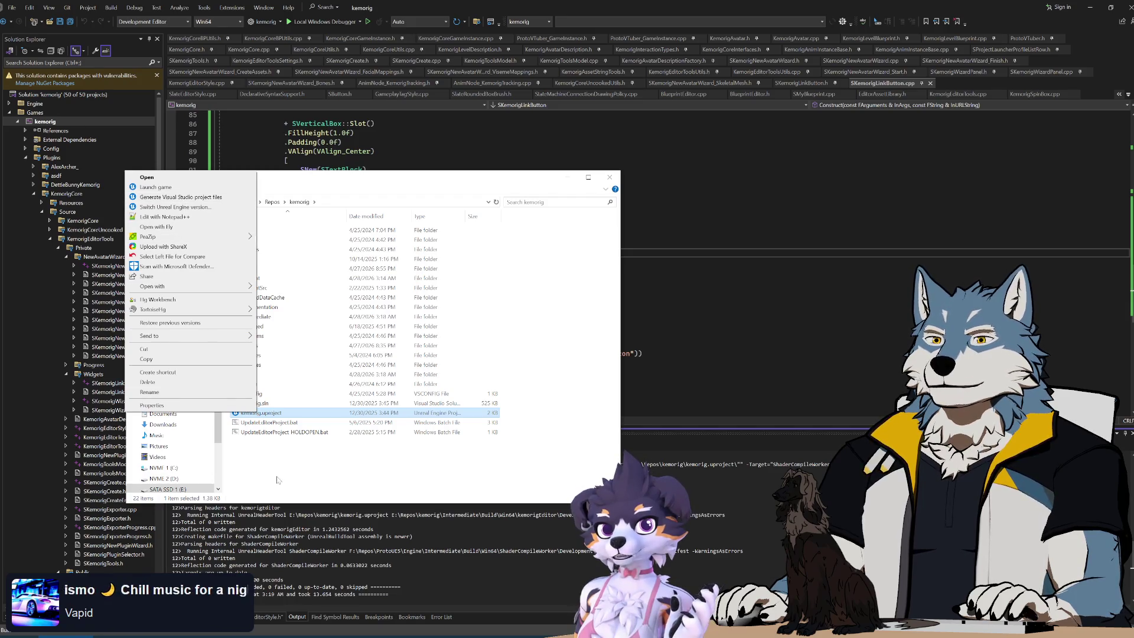
pyautogui.click(181, 198)
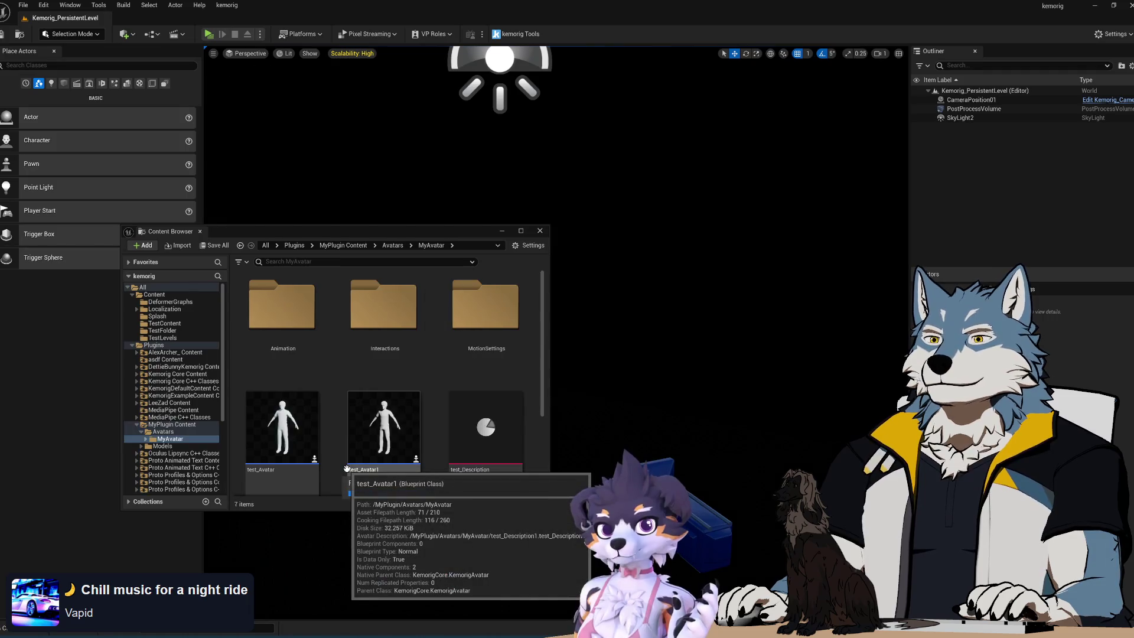
# - Open kemorig Tools, start the New Avatar wizard, and move its dialog up-left
pyautogui.click(494, 37)
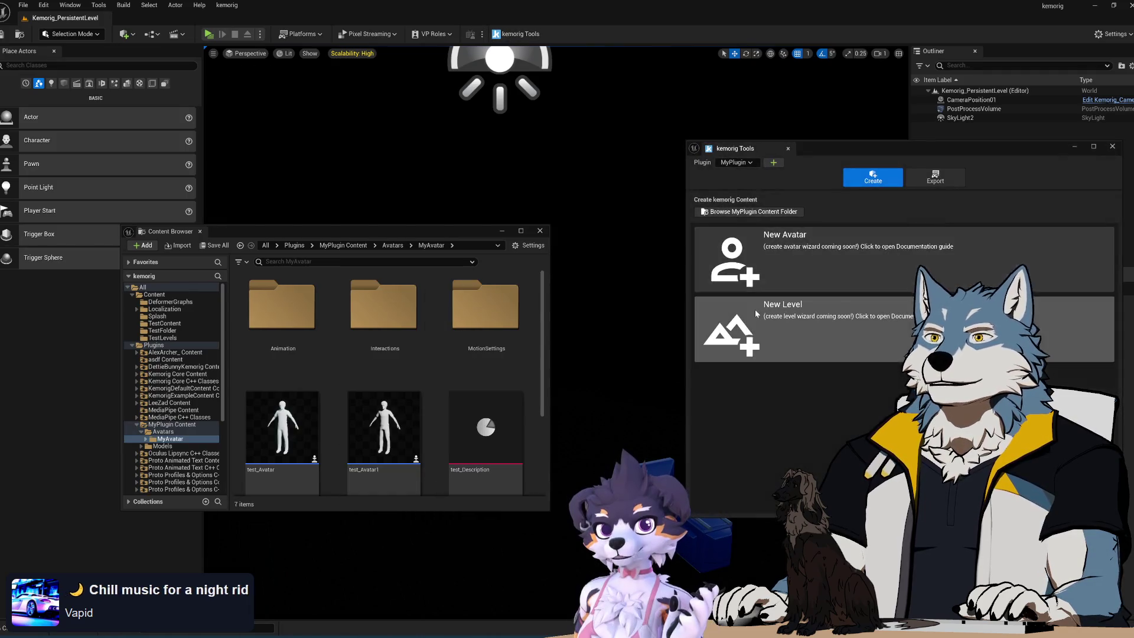
pyautogui.click(810, 276)
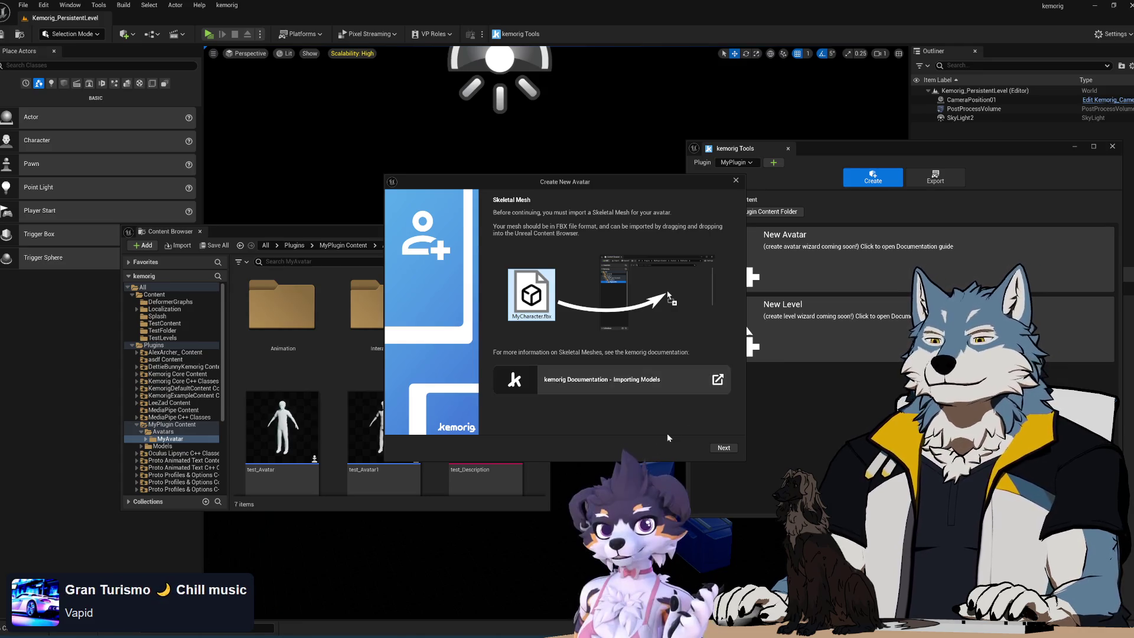
pyautogui.moveTo(619, 178); pyautogui.dragTo(533, 152)
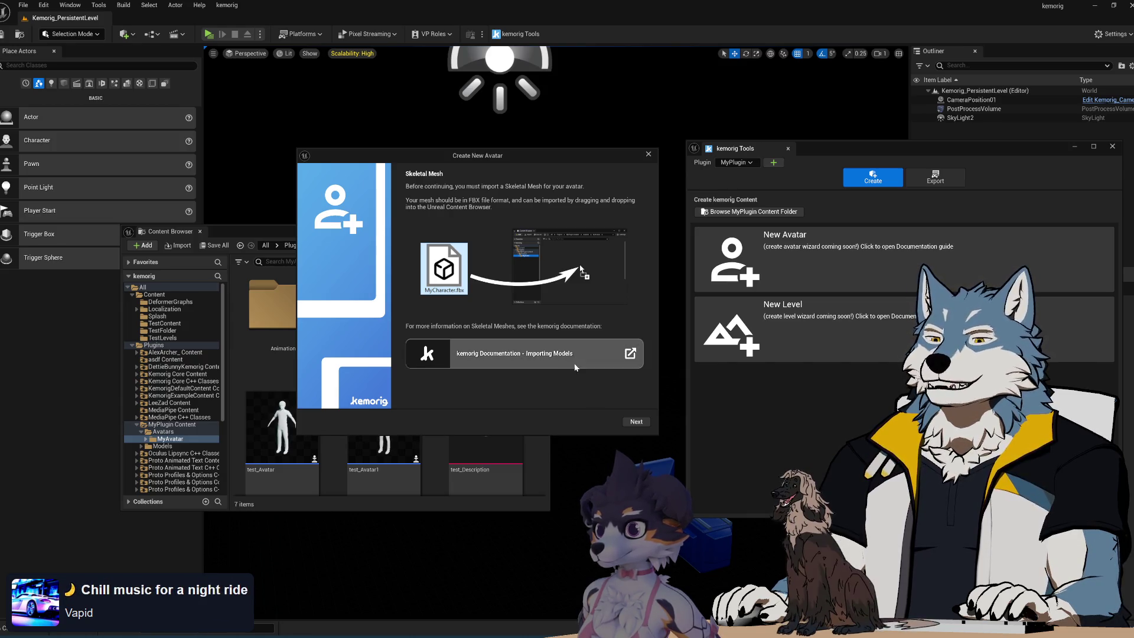
pyautogui.click(632, 422)
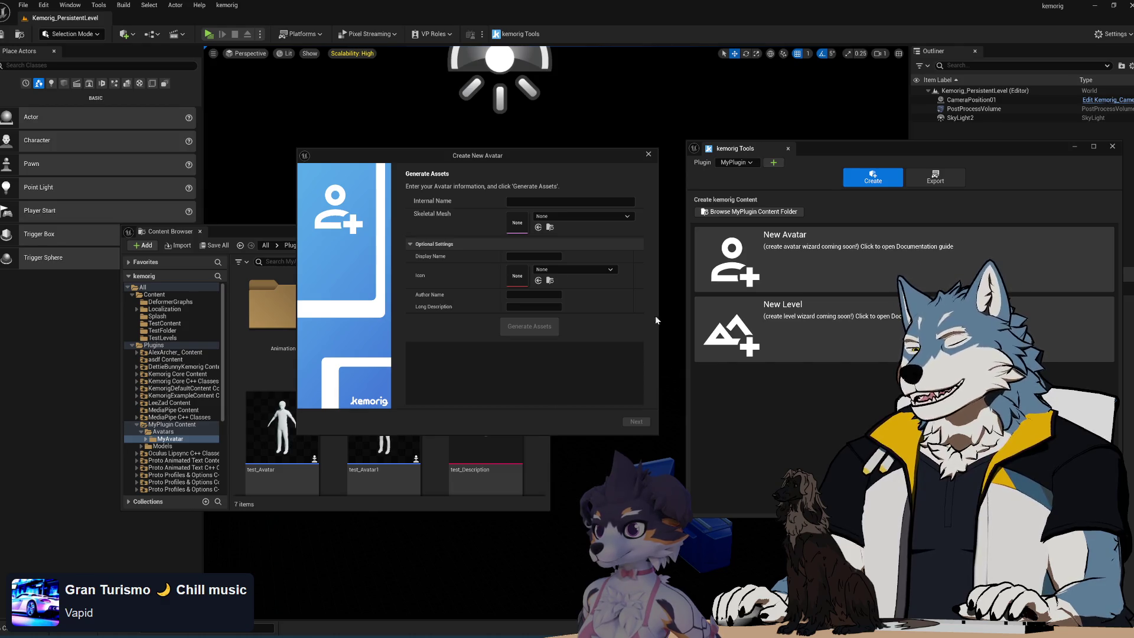
pyautogui.click(650, 155)
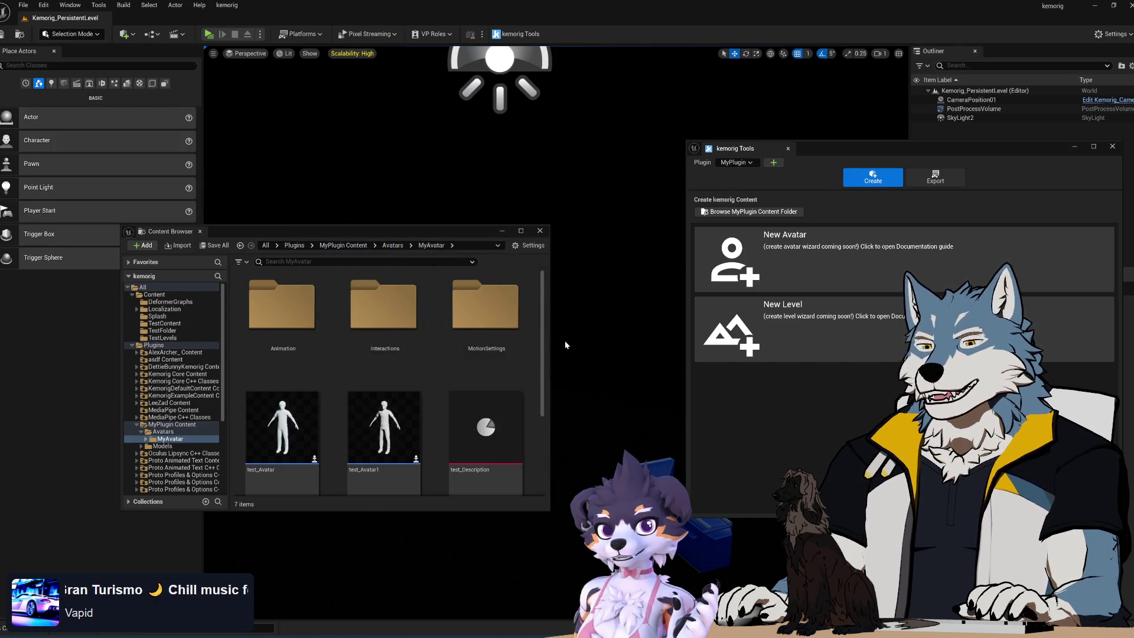
pyautogui.click(857, 257)
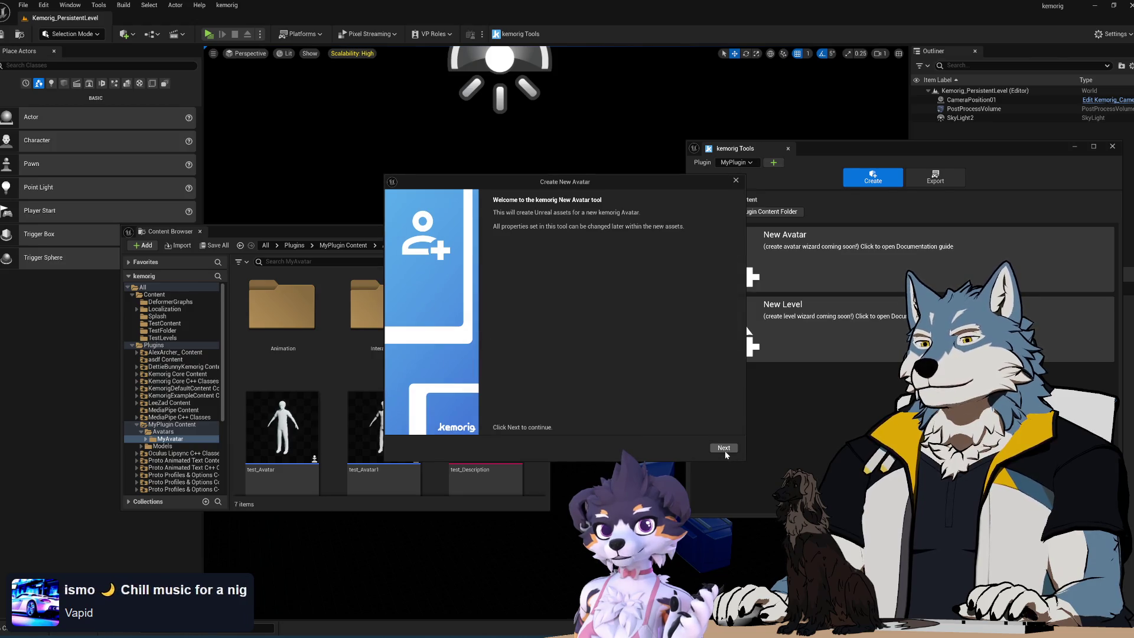
pyautogui.click(725, 451)
pyautogui.moveTo(608, 186); pyautogui.dragTo(514, 159)
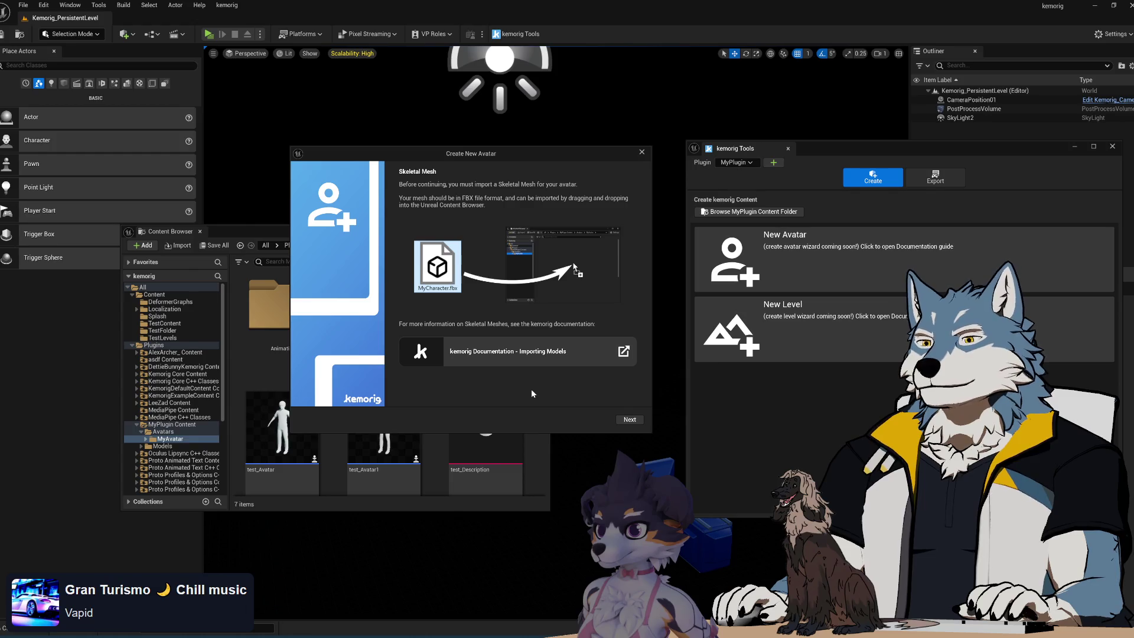
pyautogui.hotkey('alt', 'Tab')
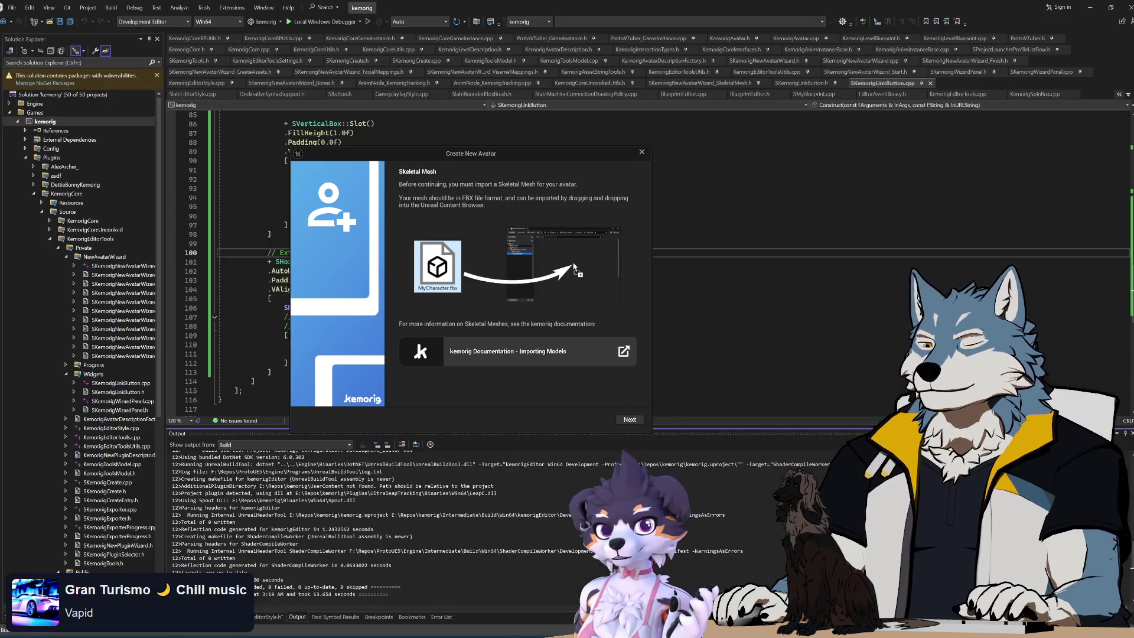
# - Close the Create New Avatar dialog and return to line 92 of SKemorigLinkButton.cpp
pyautogui.moveTo(530, 156)
pyautogui.mouseDown()
pyautogui.moveTo(802, 154)
pyautogui.moveTo(624, 154)
pyautogui.mouseUp()
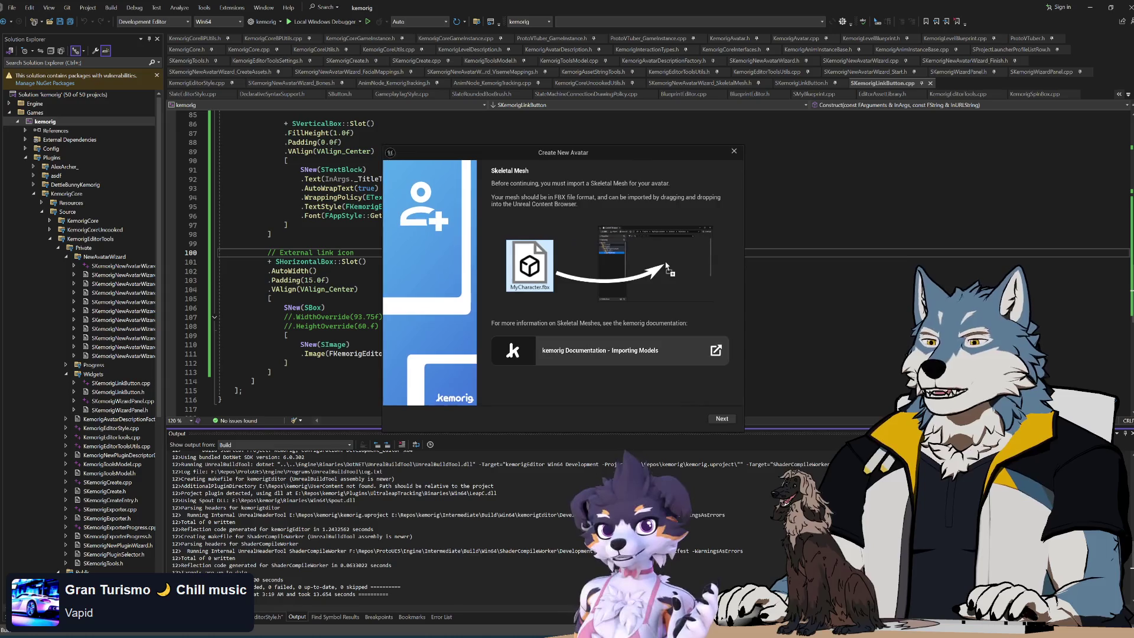
pyautogui.click(734, 152)
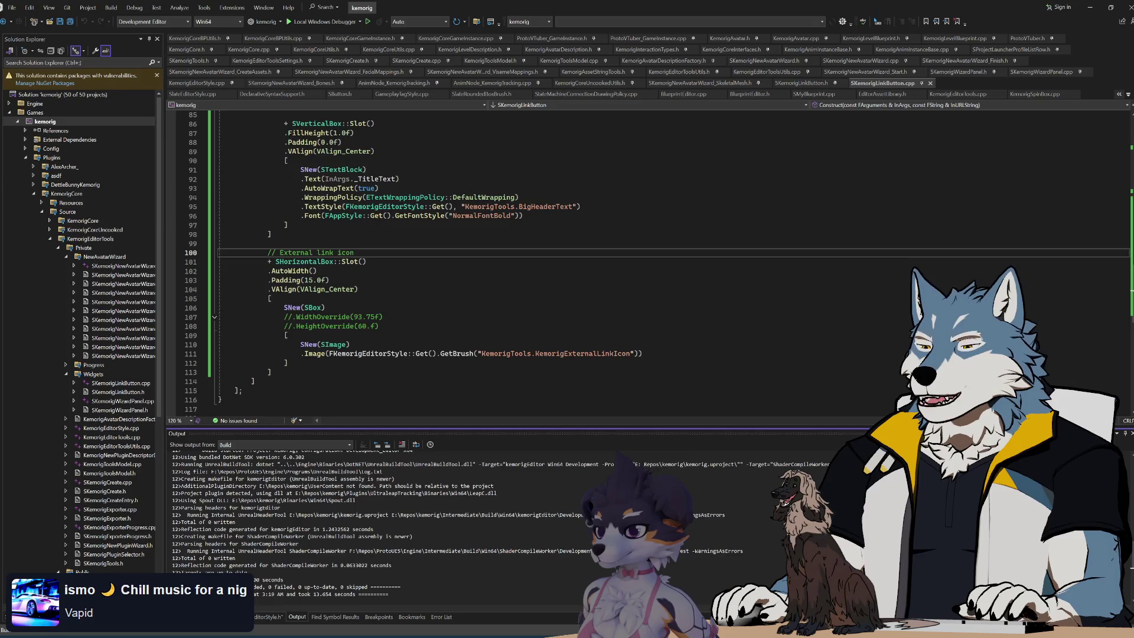
pyautogui.hotkey('alt', 'Tab')
pyautogui.hotkey('alt', 'Tab')
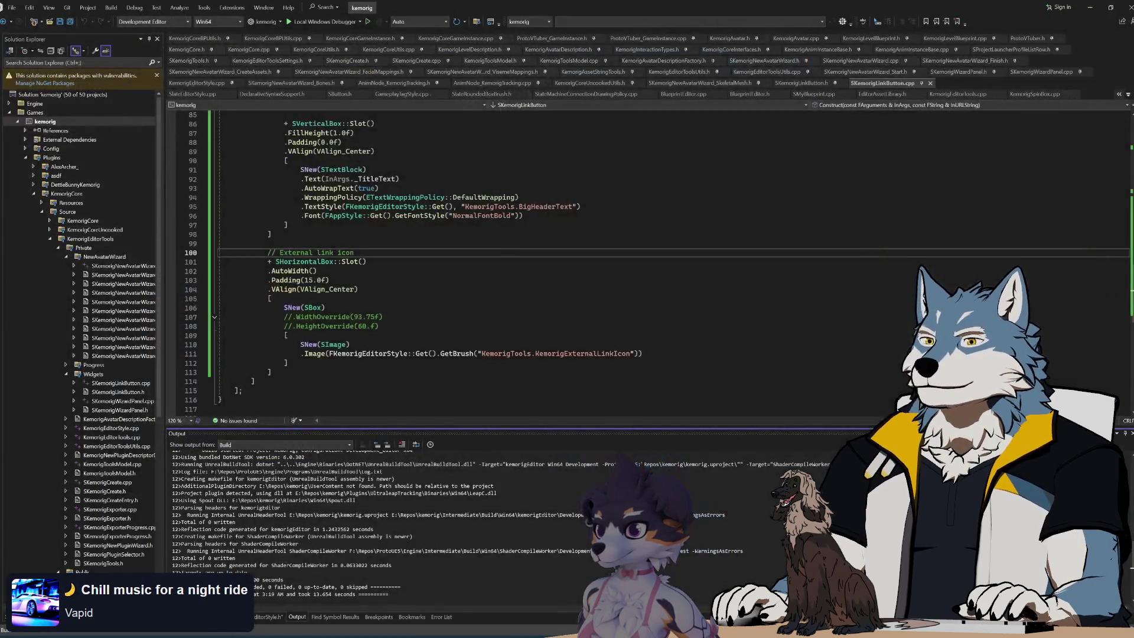
pyautogui.press('Up')
pyautogui.press('Up')
pyautogui.press('Up')
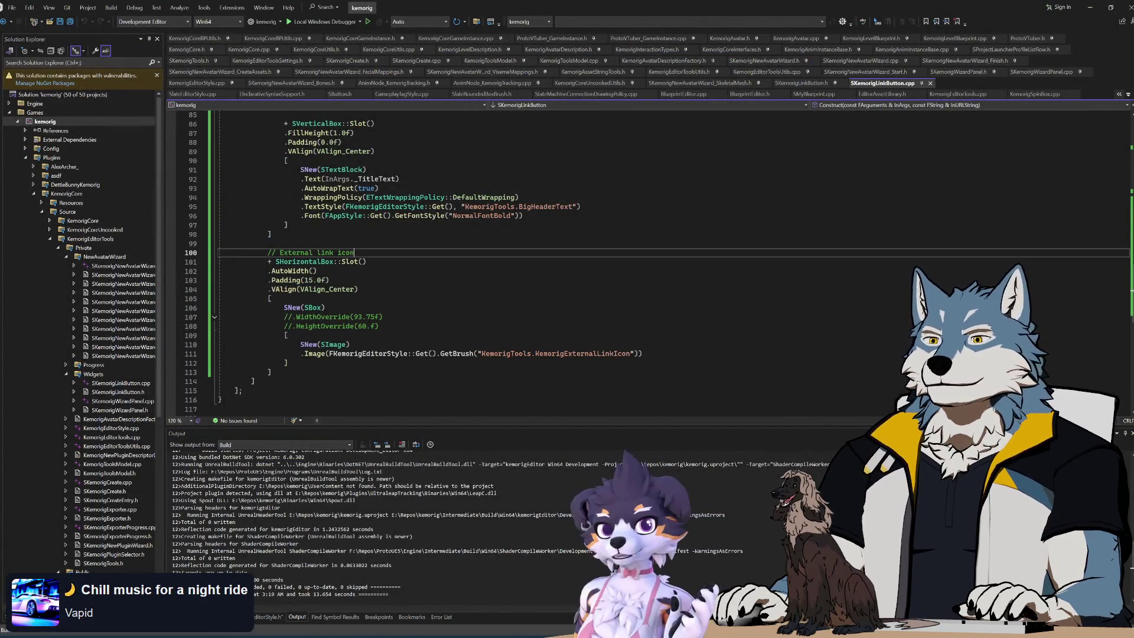
pyautogui.hotkey('shift', 'Up')
pyautogui.hotkey('shift', 'Up')
pyautogui.hotkey('shift', 'Up')
pyautogui.press('End')
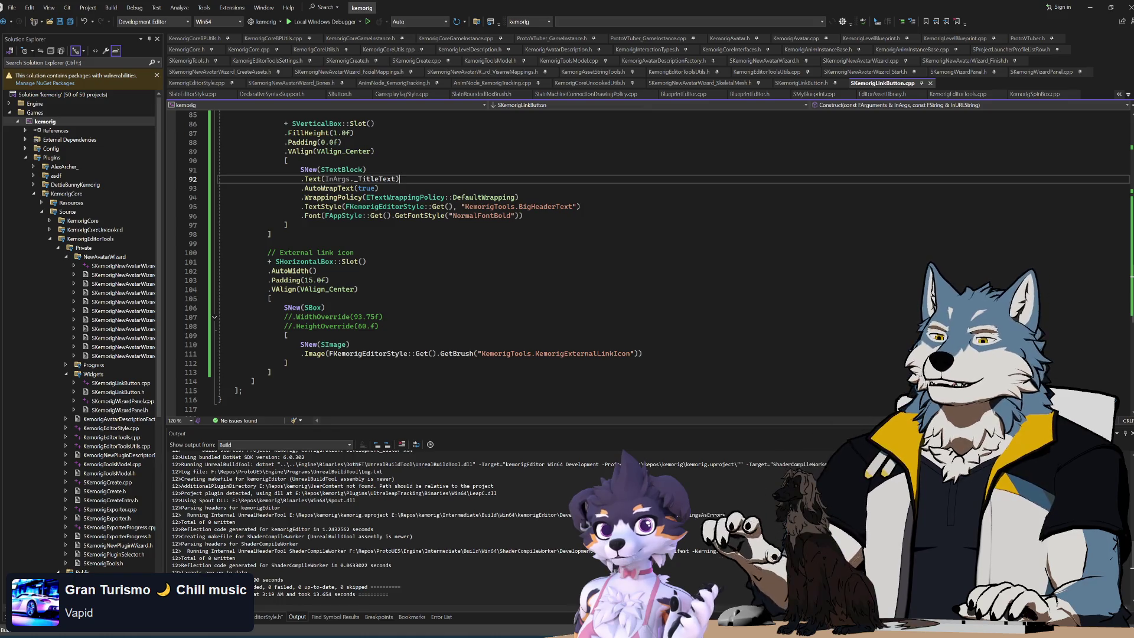
# - Check bracket pairing for lines 101, 105, 109 and 113, then show the protowlf.com homepage
pyautogui.moveTo(237, 393)
pyautogui.mouseDown()
pyautogui.moveTo(220, 332)
pyautogui.moveTo(220, 197)
pyautogui.mouseUp()
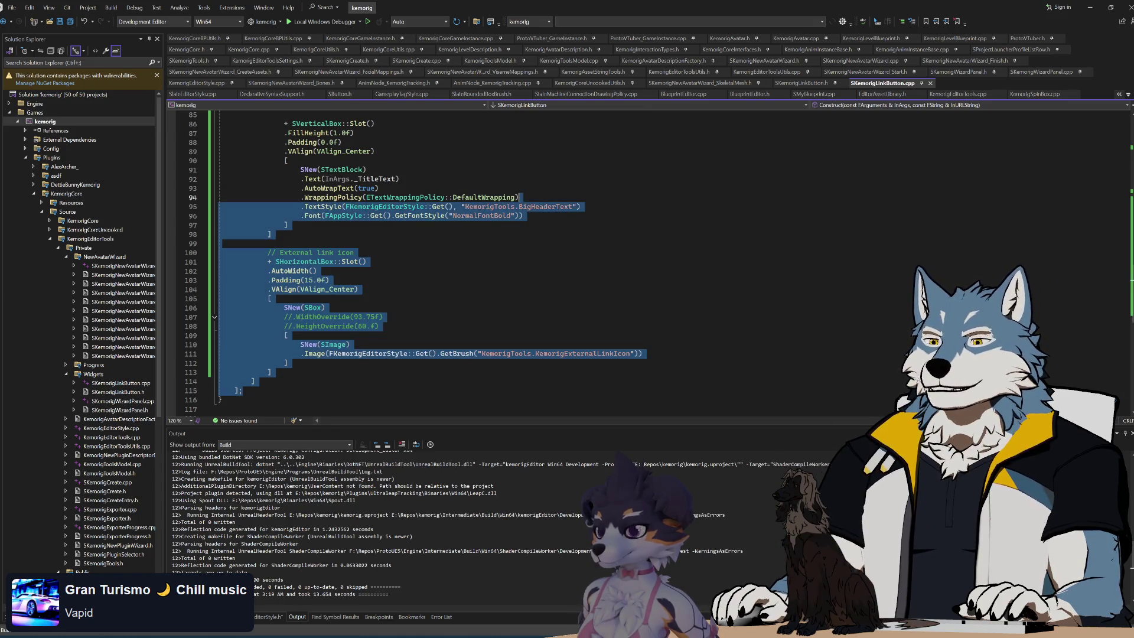
pyautogui.click(270, 371)
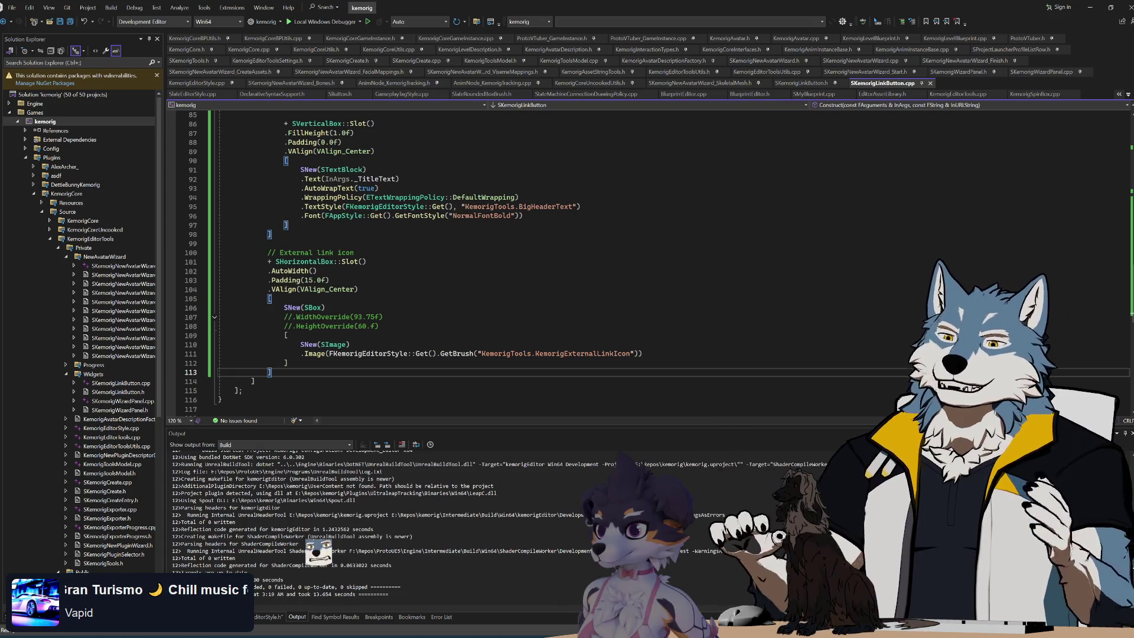
pyautogui.click(367, 261)
pyautogui.press('Up')
pyautogui.press('Up')
pyautogui.press('Up')
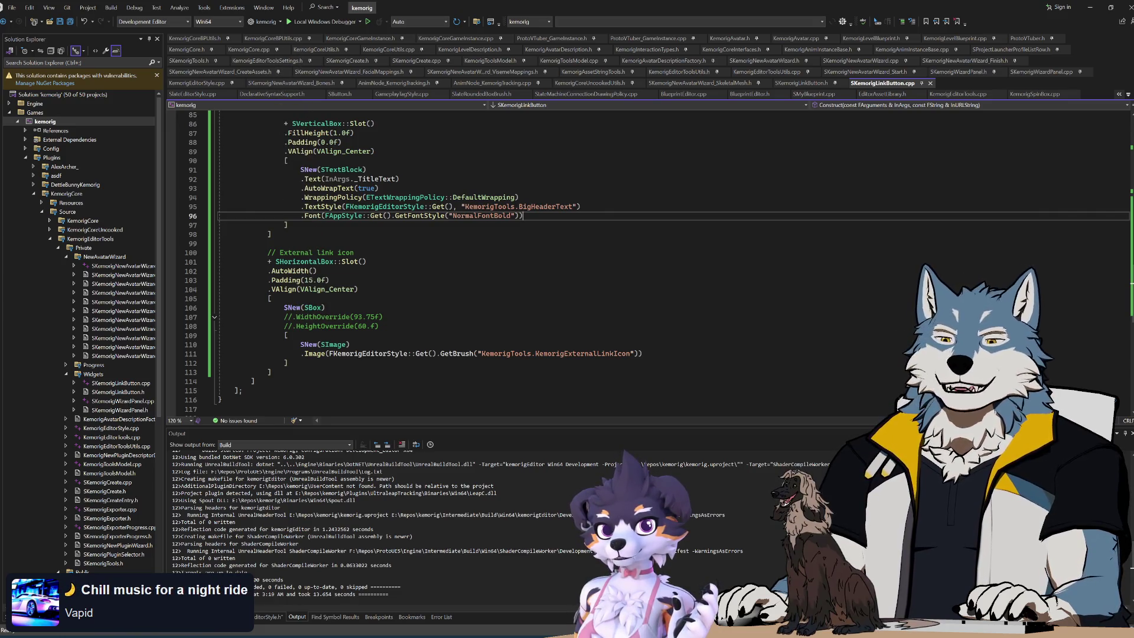
pyautogui.click(286, 335)
pyautogui.click(367, 262)
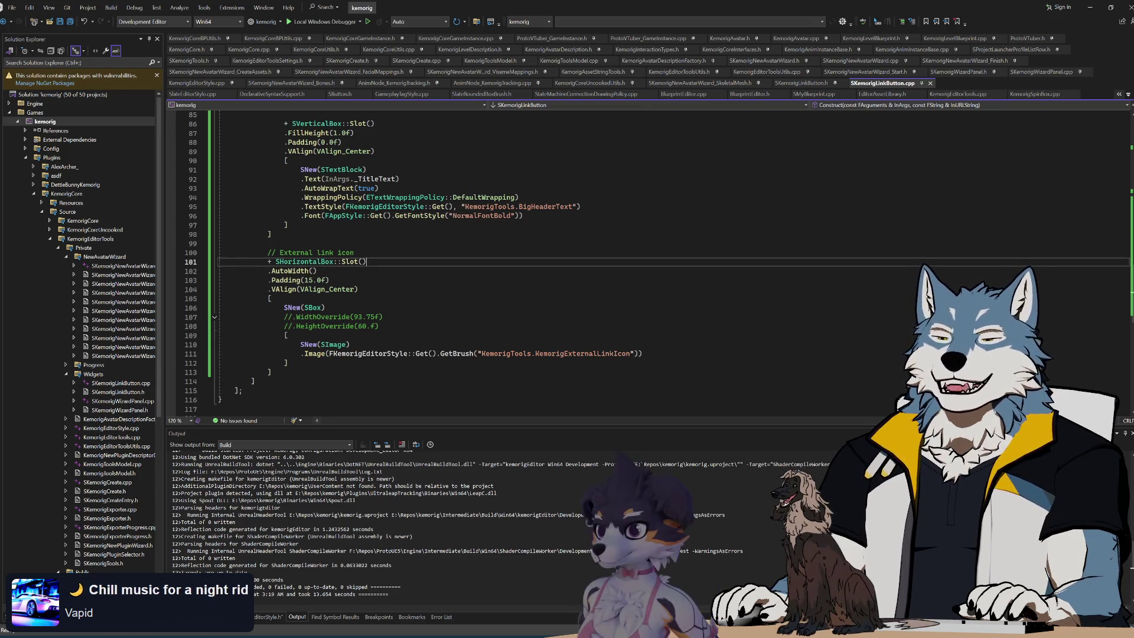
pyautogui.click(270, 298)
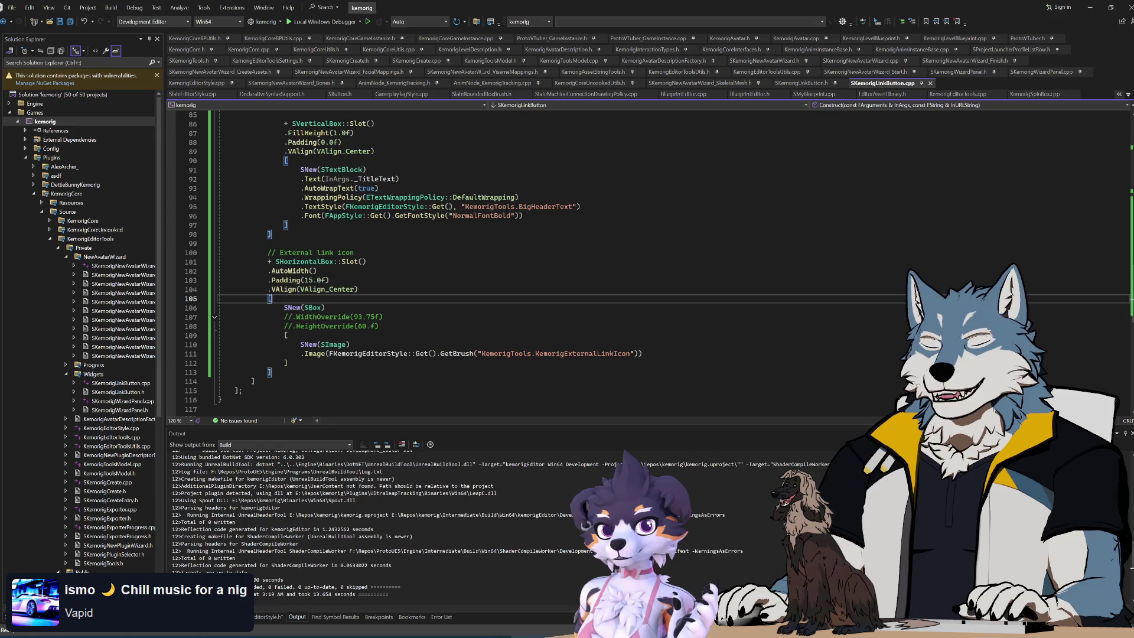
pyautogui.click(421, 626)
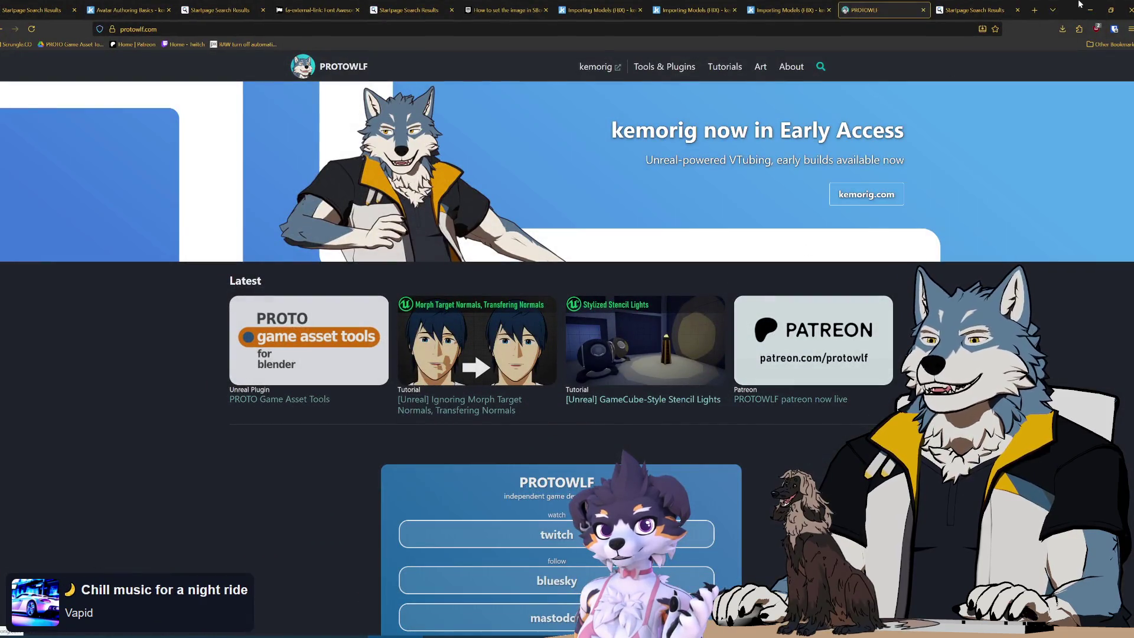